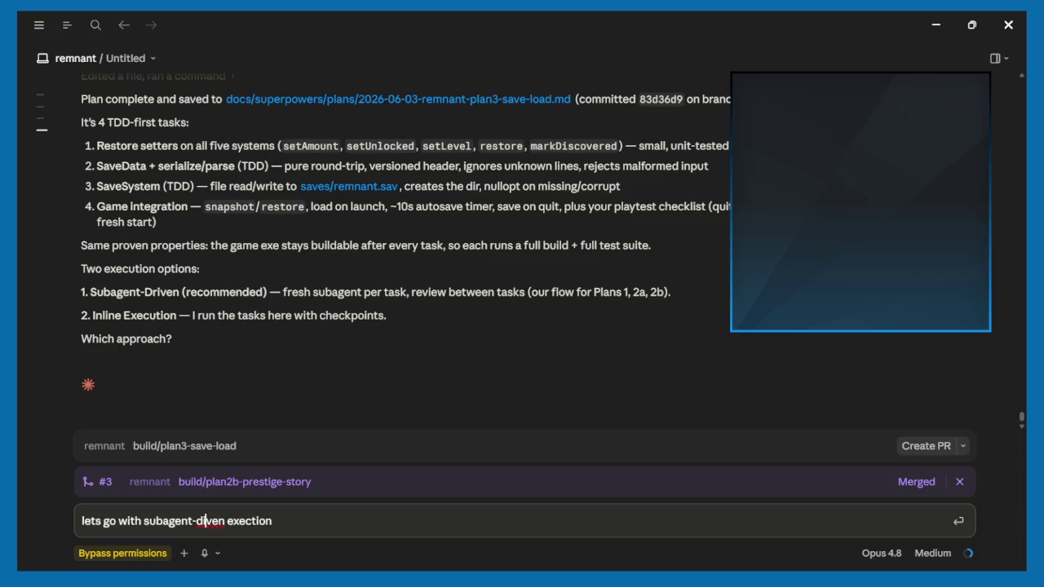
- Fix 'diven' and 'exection' and send the reply choosing subagent-driven execution for Plan 3
text(r)
click(276, 521)
text(u)
key(Return)
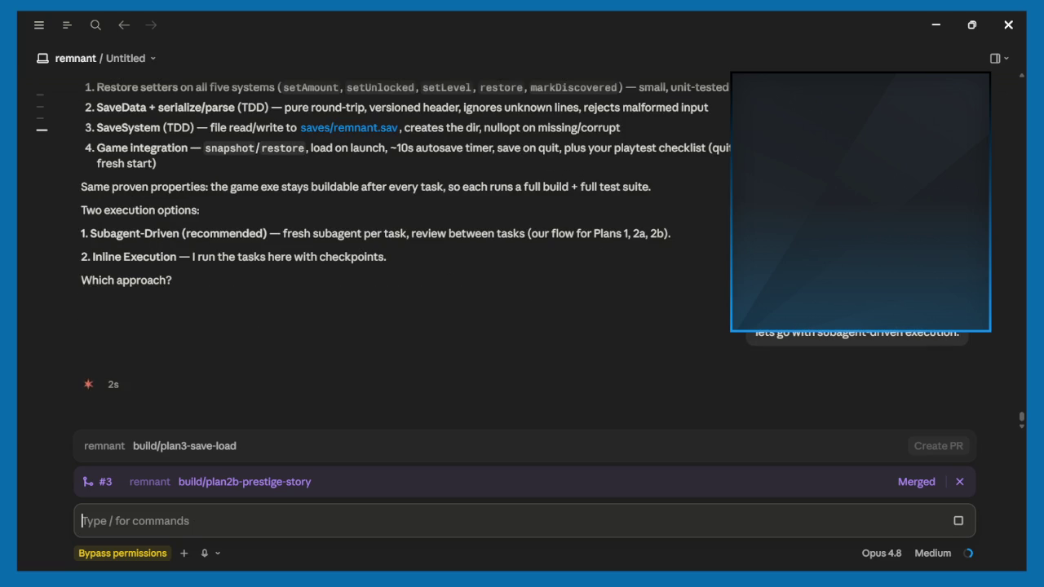
click(38, 25)
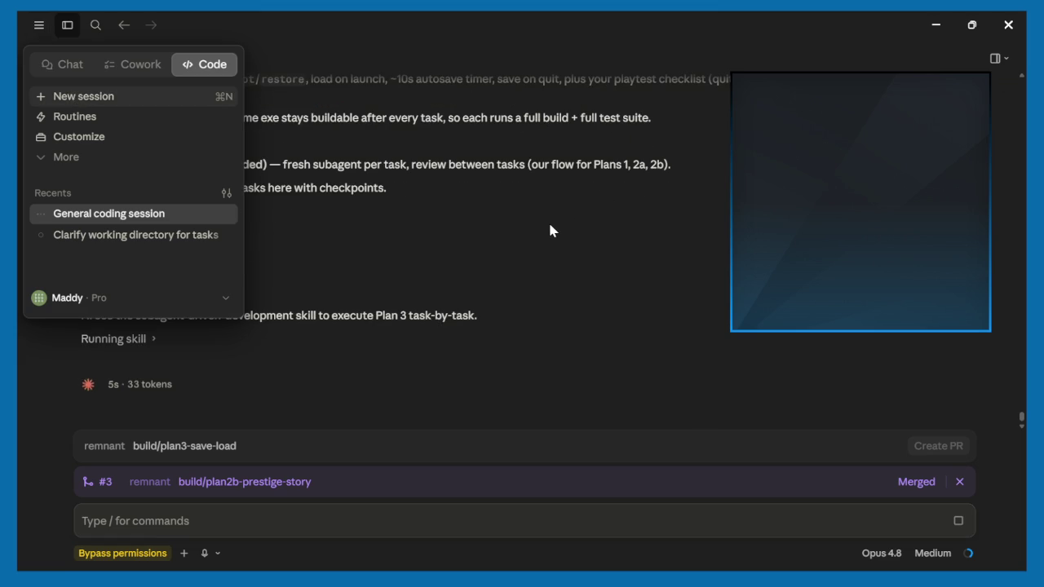
- In a new session, draft a request for the agent to complete Plan 4's Blender 3D game models
key(ctrl+n)
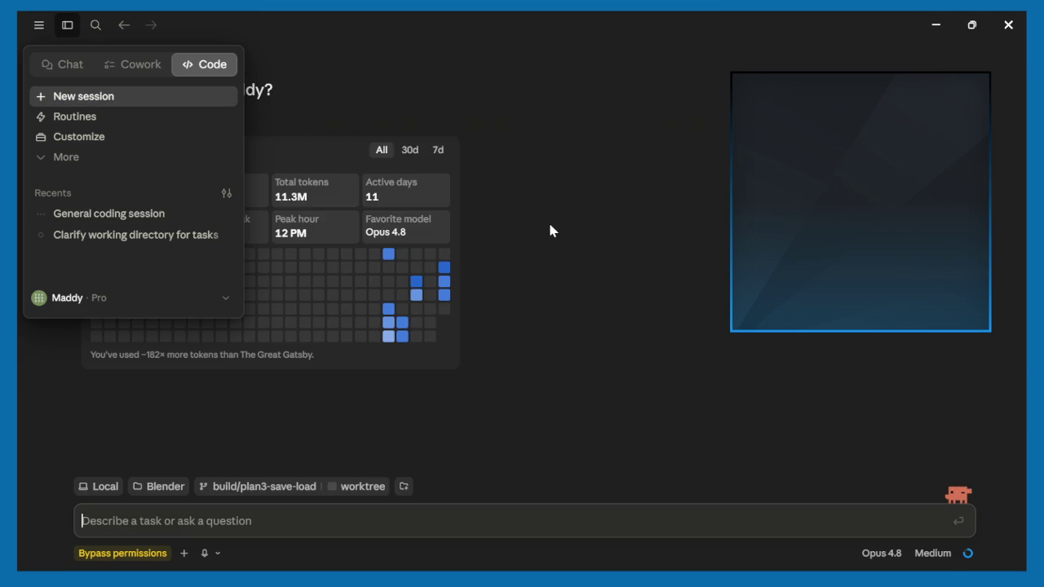
click(550, 231)
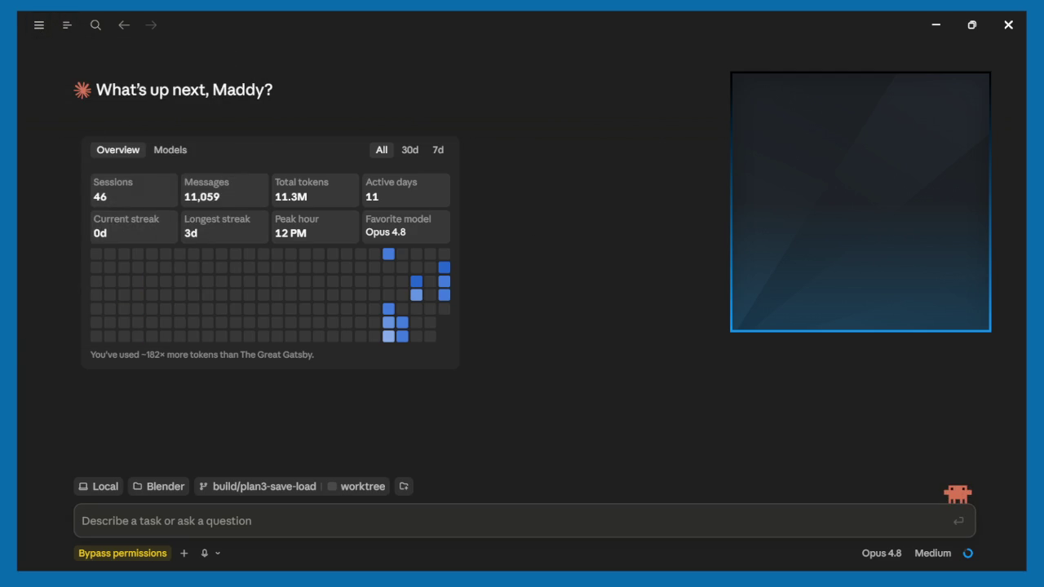
text(the)
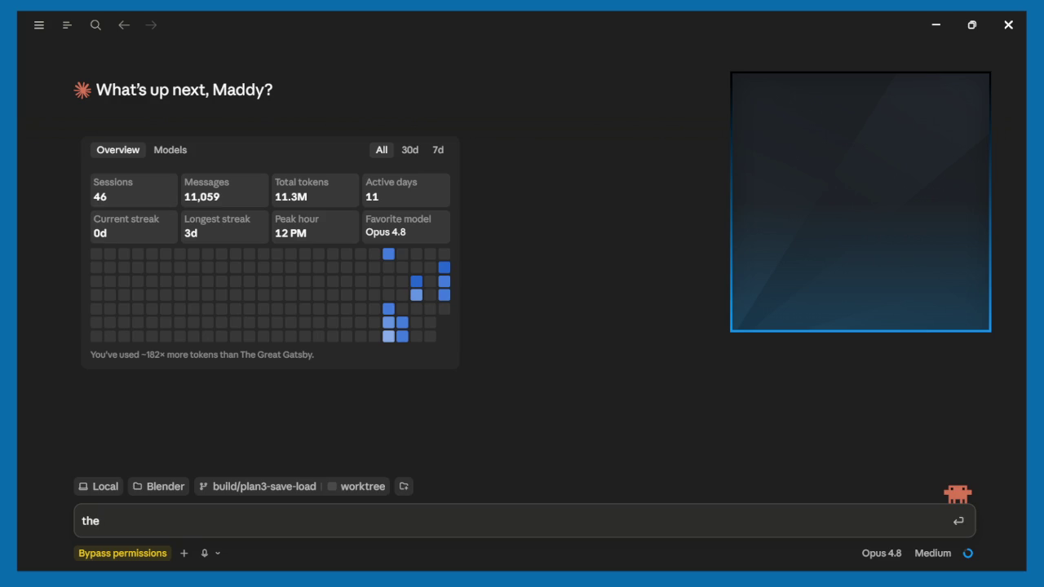
text(an 3 is)
text( getting done b)
text( another agne)
key(BackSpace)
key(BackSpace)
text(ent )
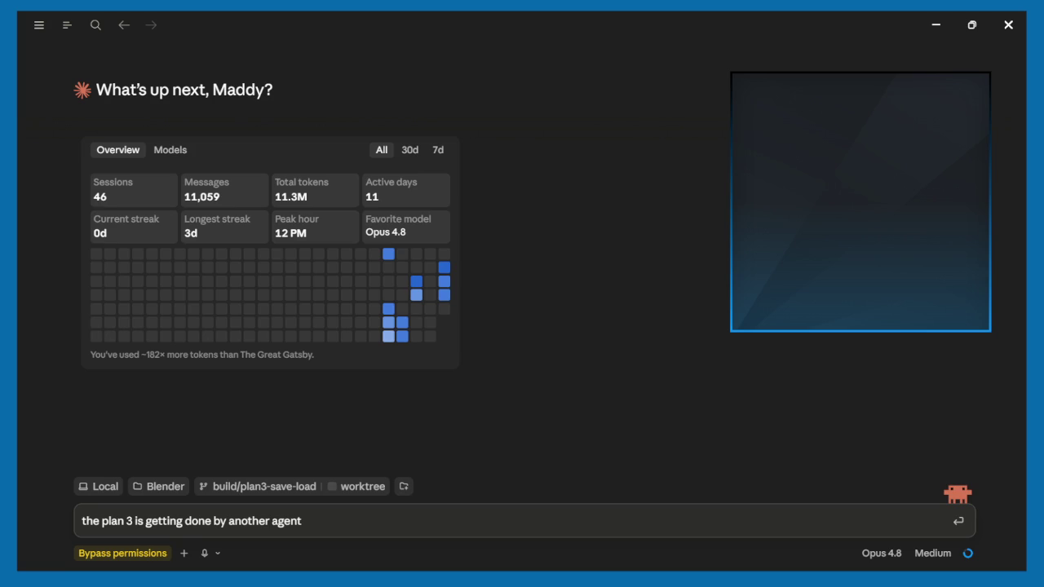
text(can you take)
text( on and complete the task)
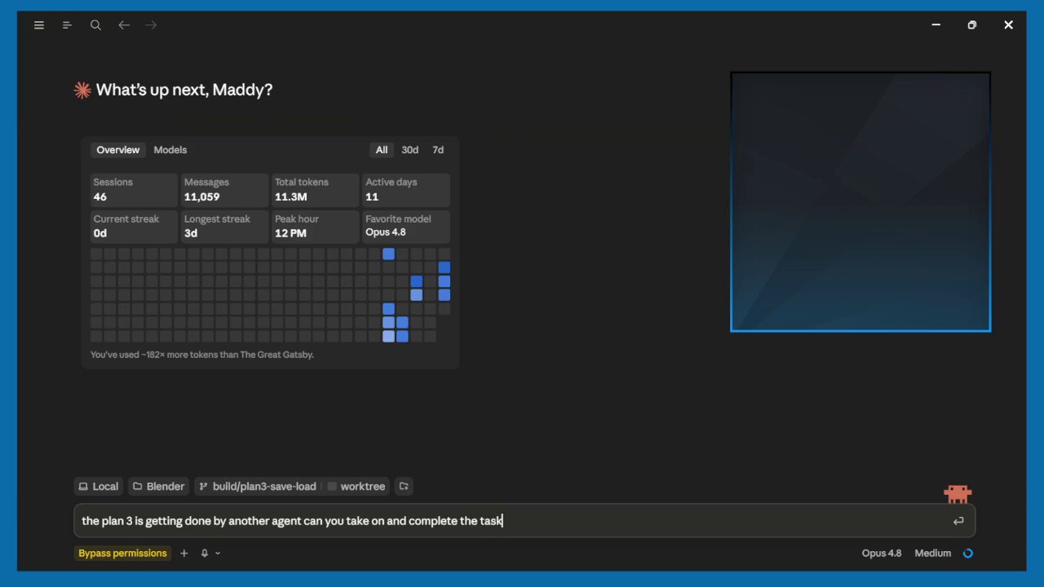
key(BackSpace)
key(BackSpace)
key(BackSpace)
key(BackSpace)
text(plan 4 t)
text(hat to)
text( create )
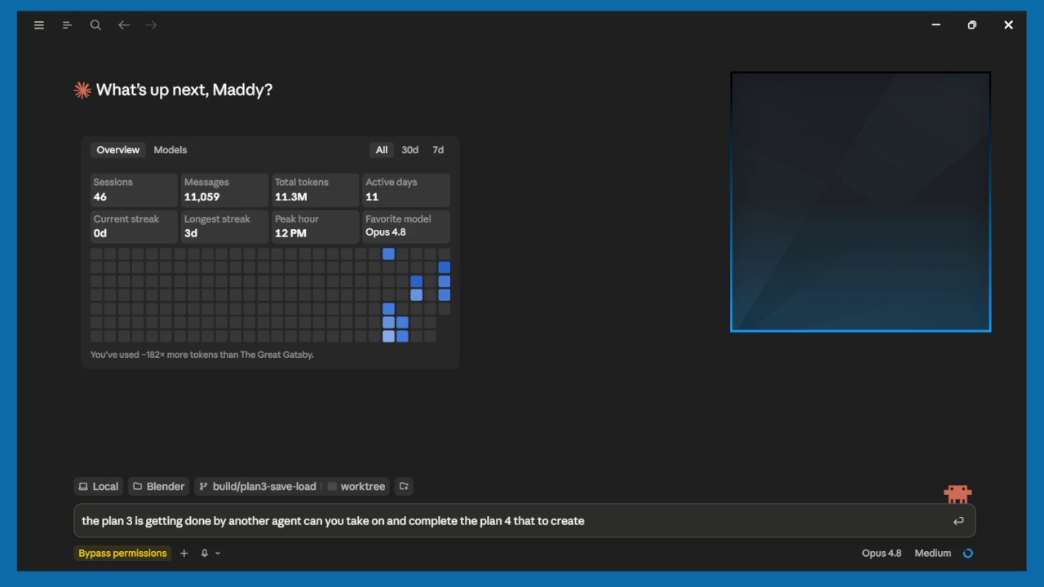
text(m)
text(3d models for the game in blender.)
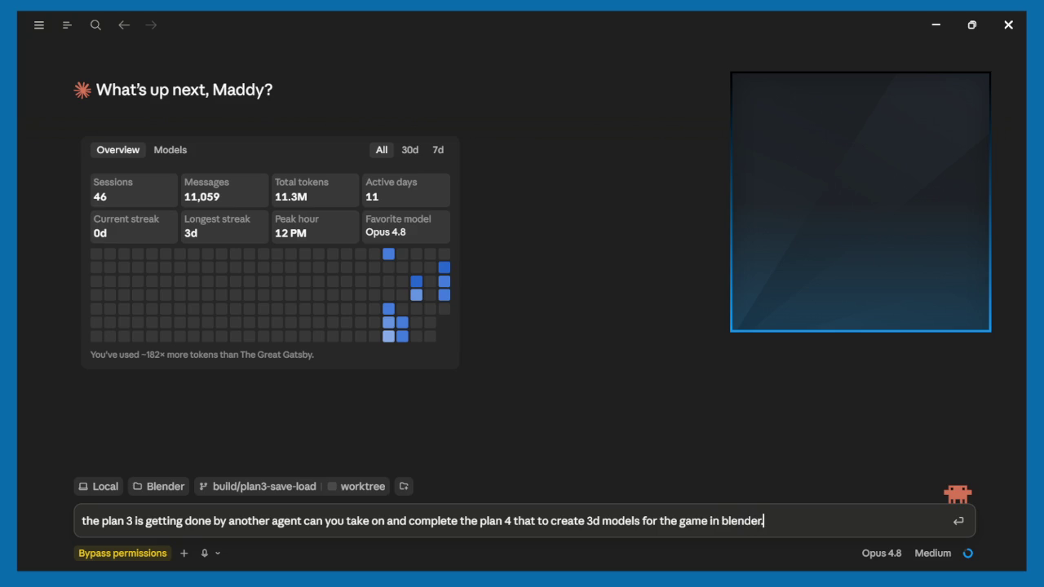
key(super)
text(brave)
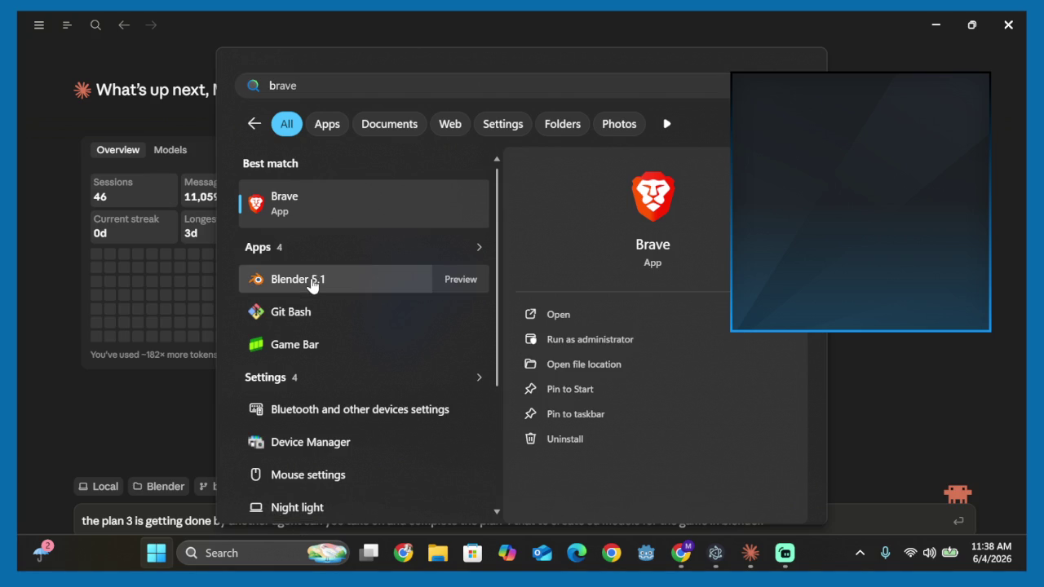
- Launch Blender 5.1 and return to the Claude window holding the drafted Plan 4 request
click(312, 284)
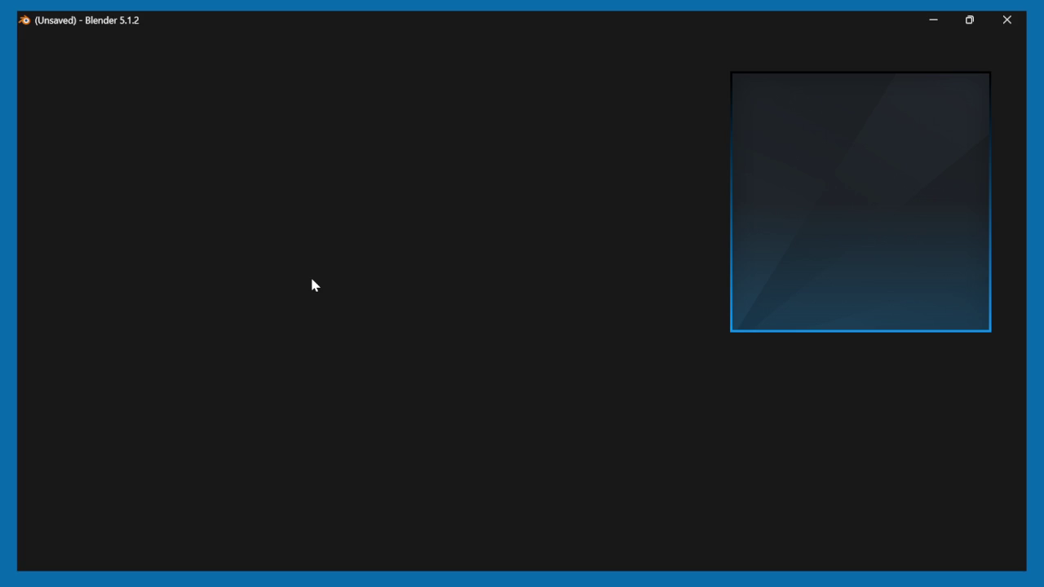
mouse_move(677, 574)
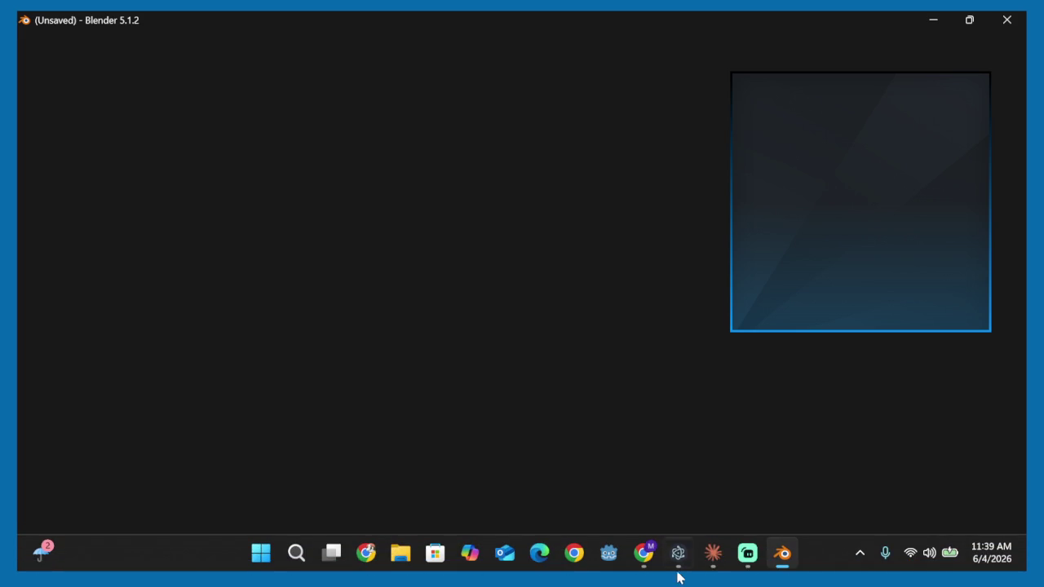
click(706, 564)
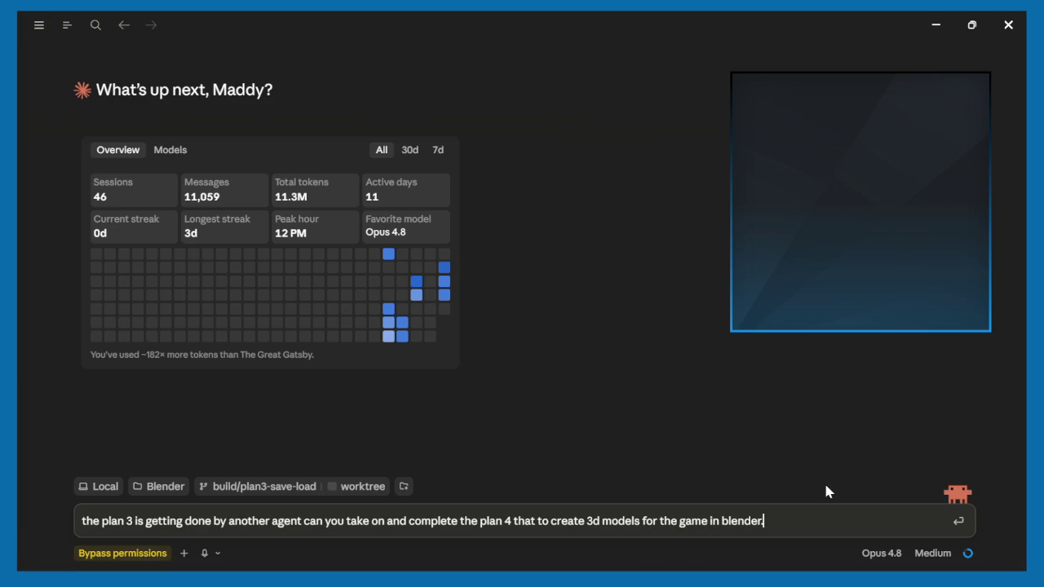
key(BackSpace)
- End the Plan 4 Blender request with '?' and send it as a new session
text(?)
key(Return)
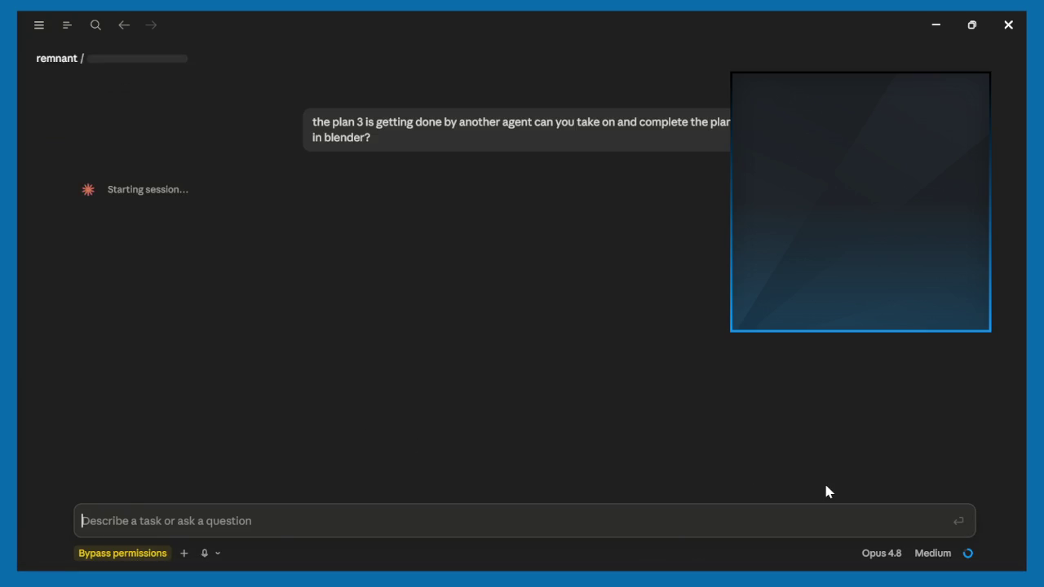
click(38, 25)
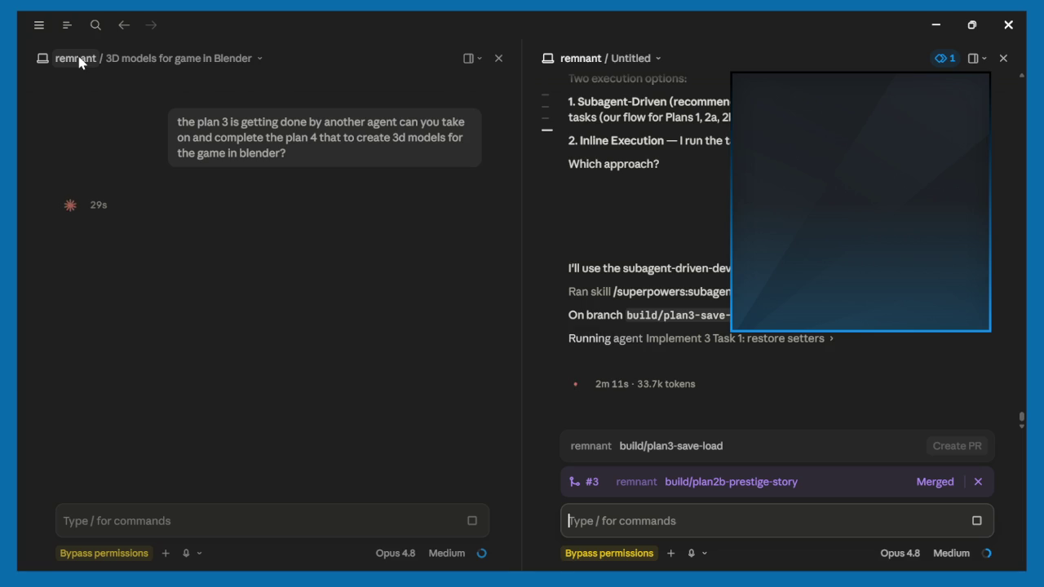
click(584, 67)
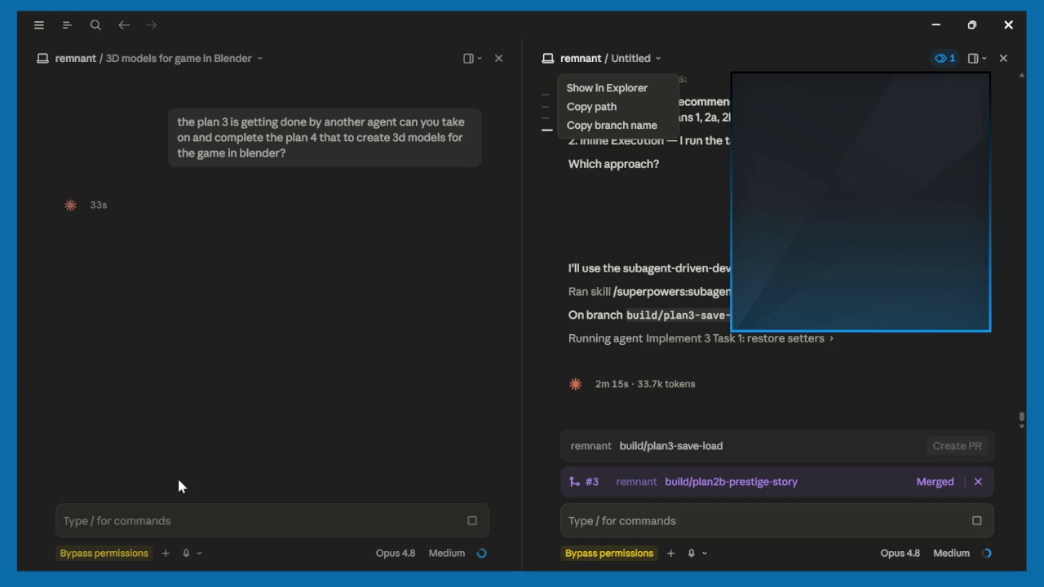
click(557, 243)
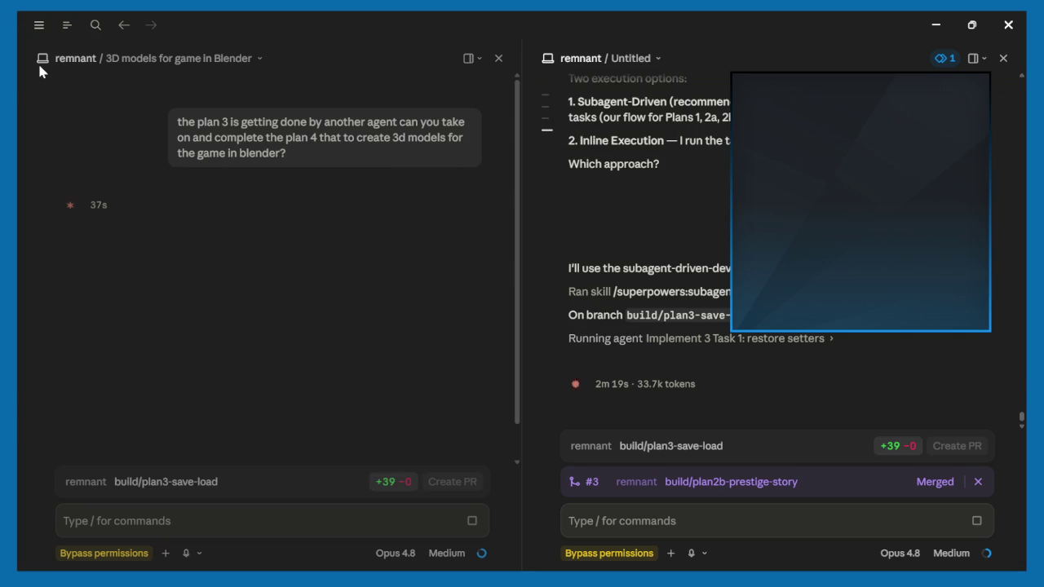
mouse_move(67, 25)
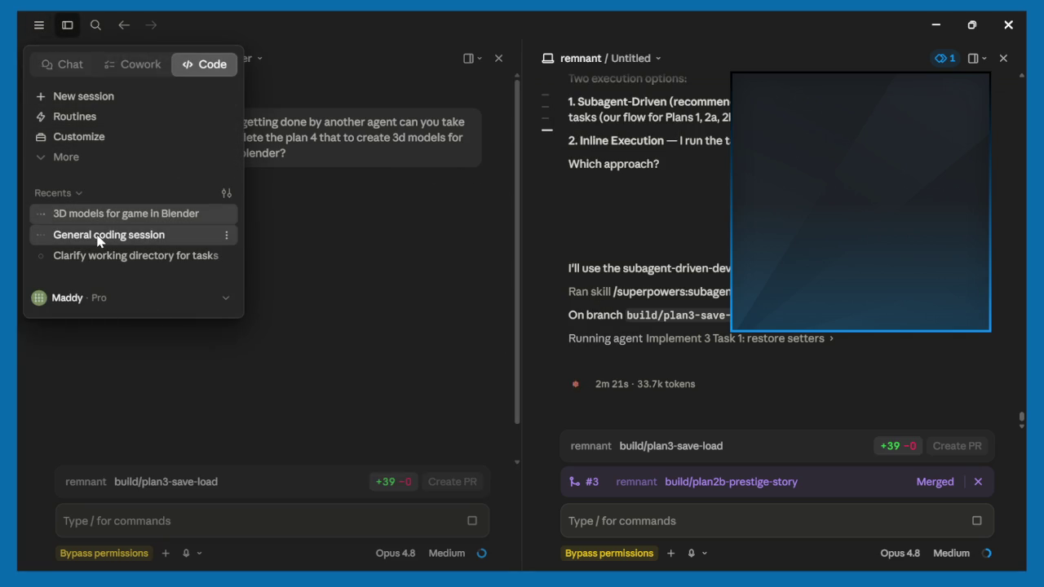
mouse_move(228, 514)
mouse_down()
mouse_move(766, 429)
mouse_move(755, 15)
mouse_up()
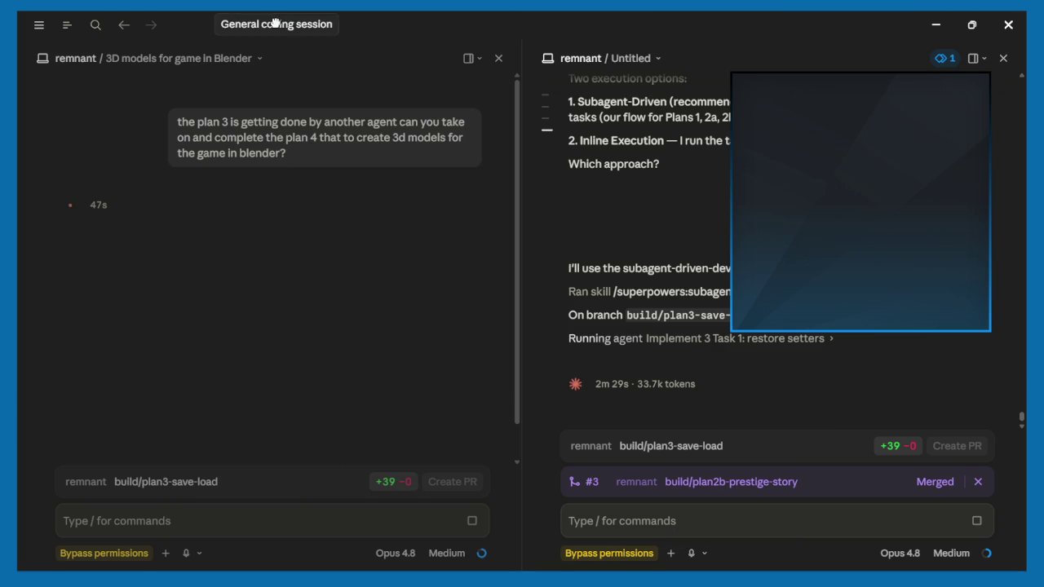
drag(756, 15, 673, 18)
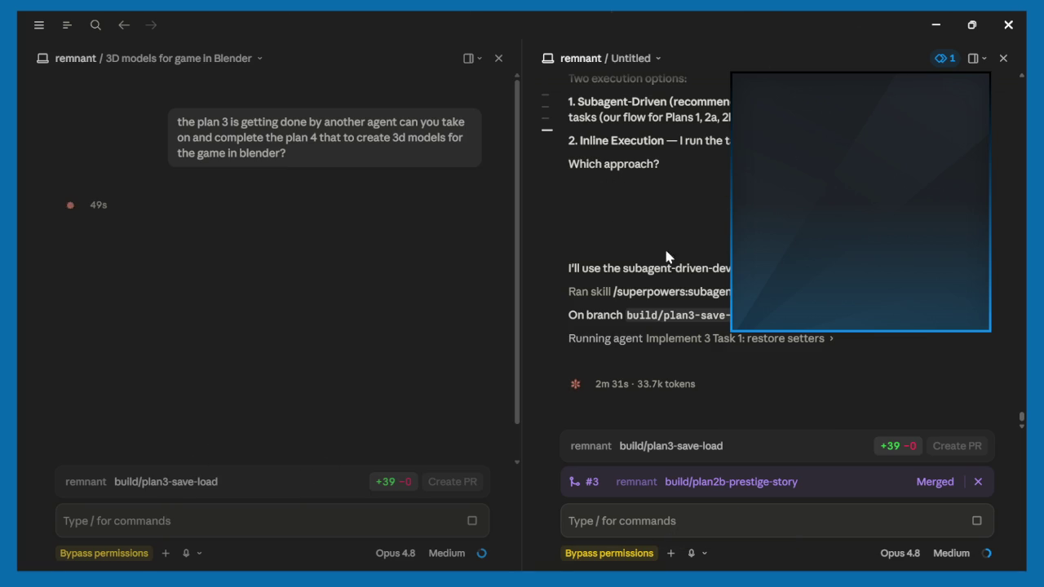
- Close the Untitled pane and drop the plan3 save/load session into a lower split pane
click(1002, 62)
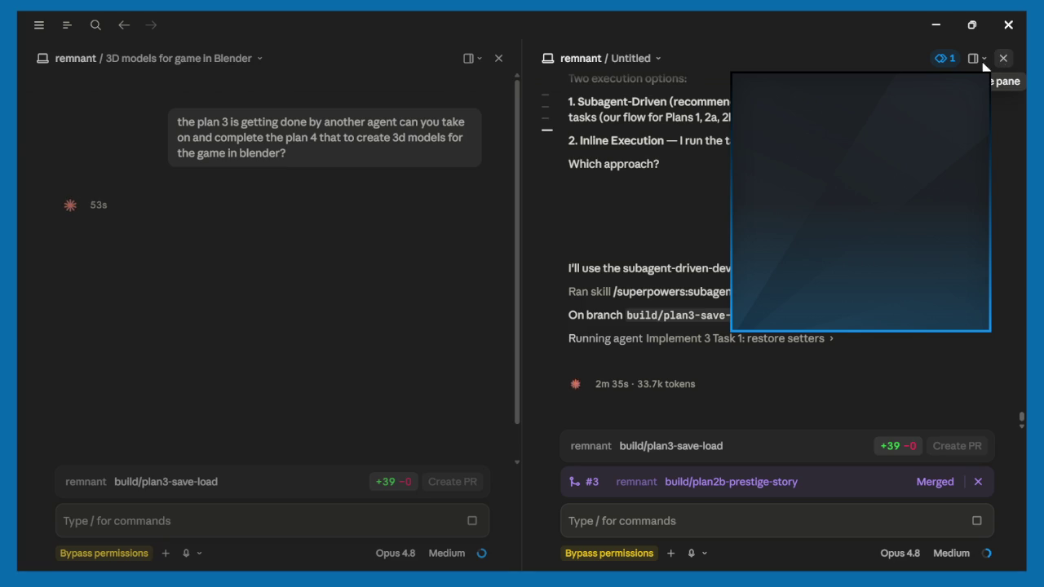
click(38, 25)
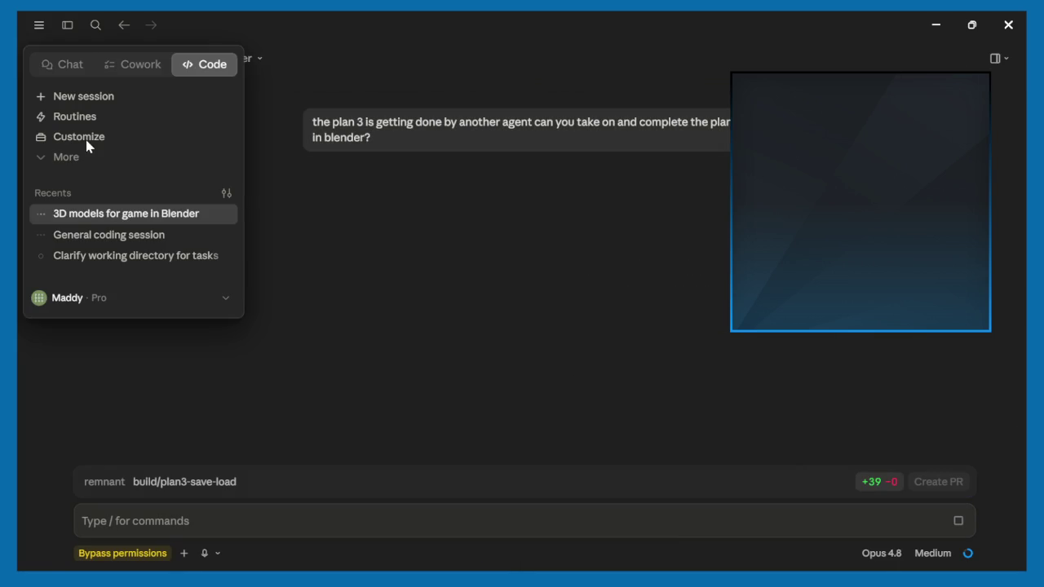
drag(377, 490, 380, 506)
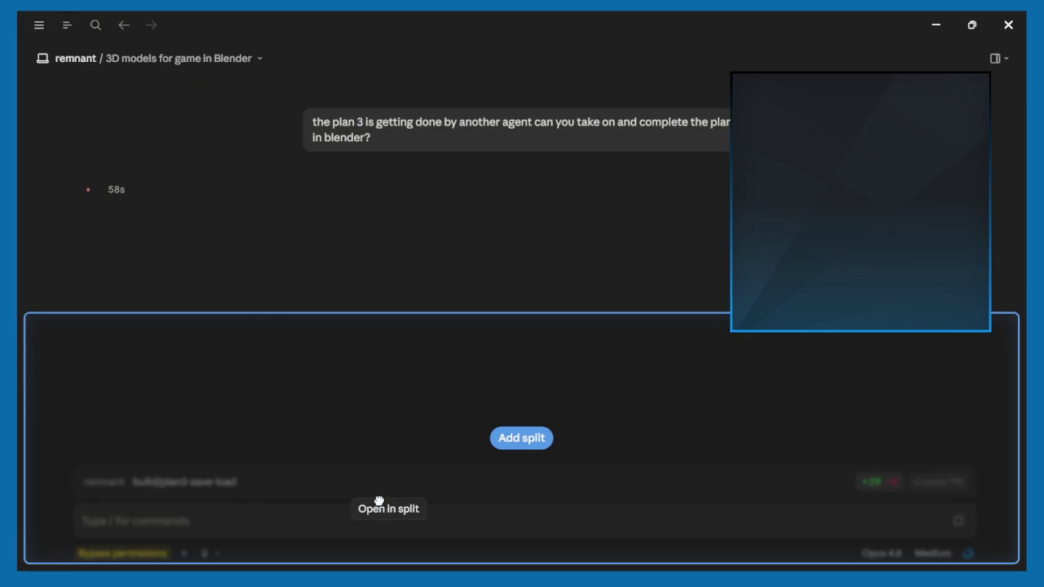
drag(380, 506, 378, 497)
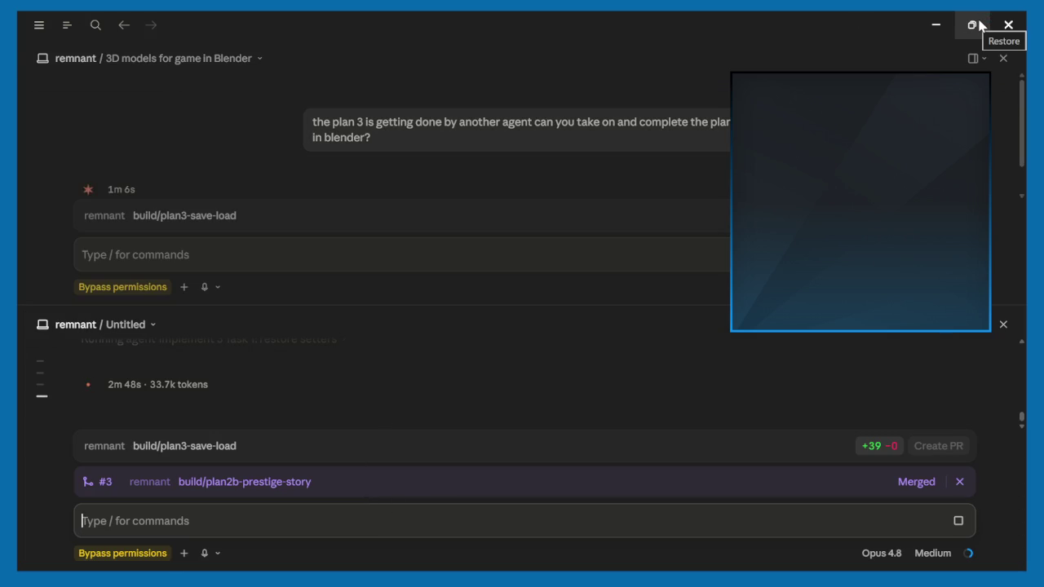
mouse_move(971, 25)
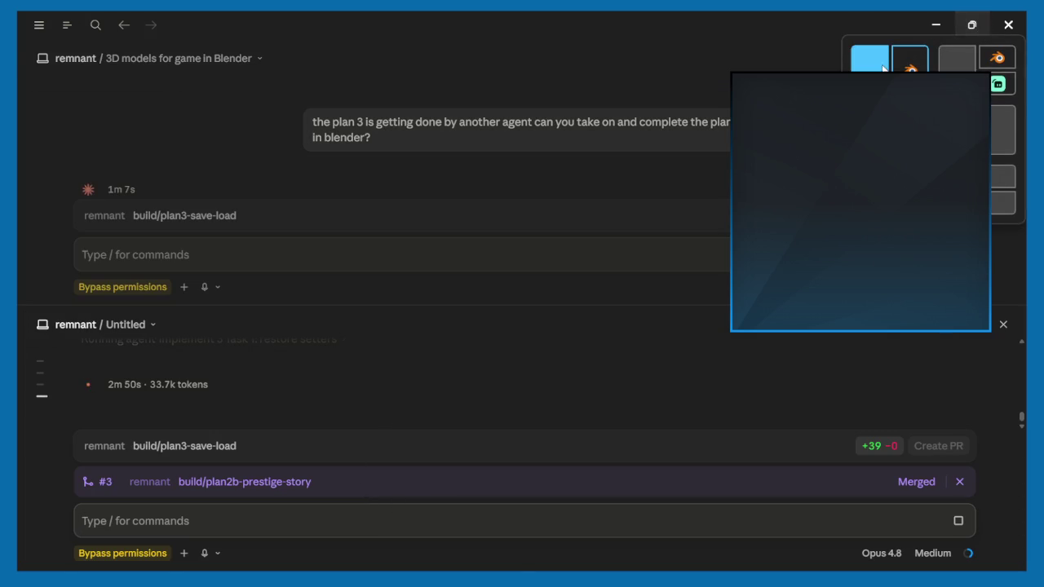
click(869, 58)
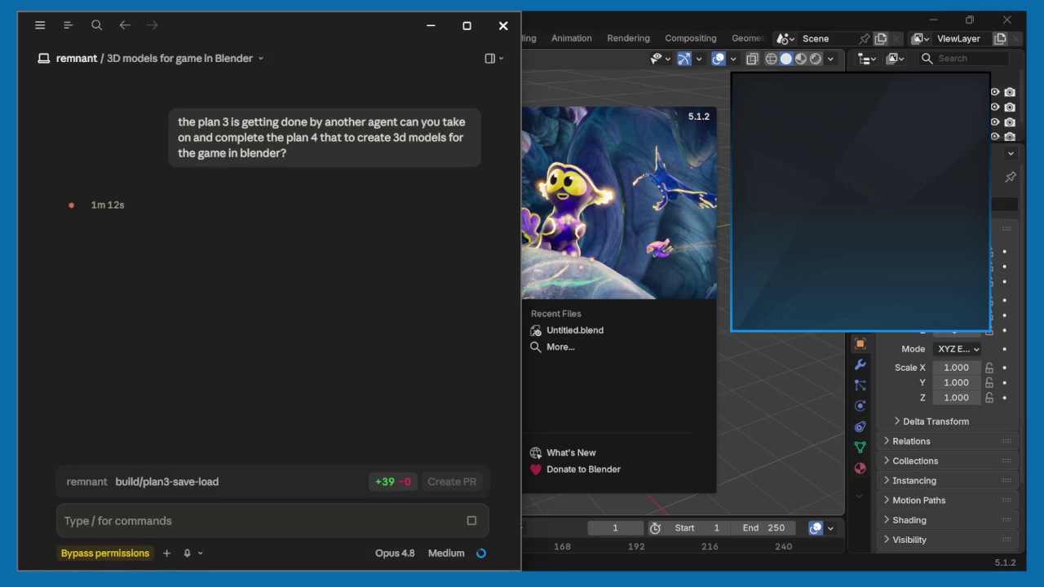
- Snap Blender to the left half beside Claude and dismiss its startup splash
click(698, 18)
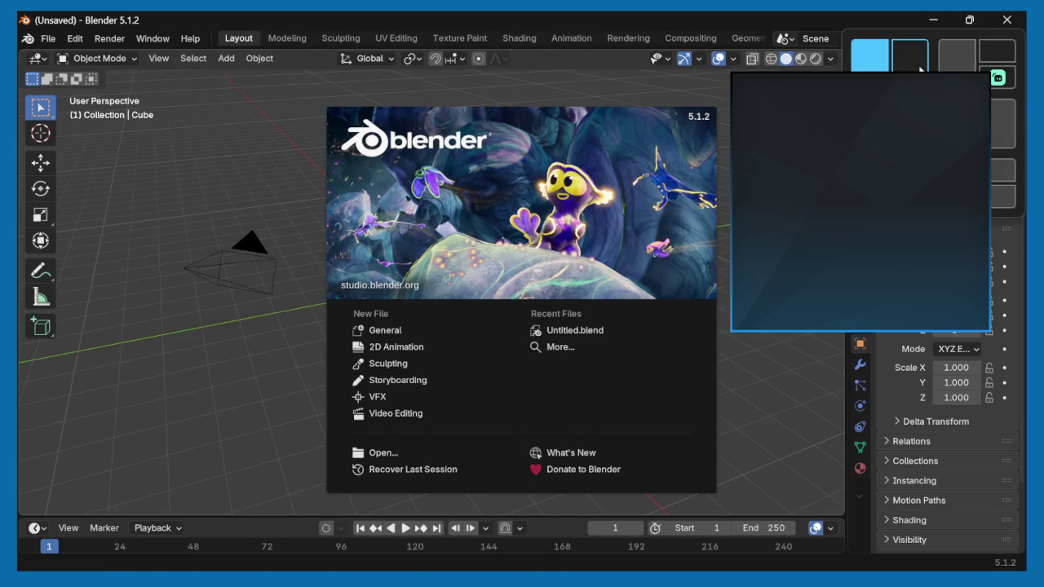
click(870, 55)
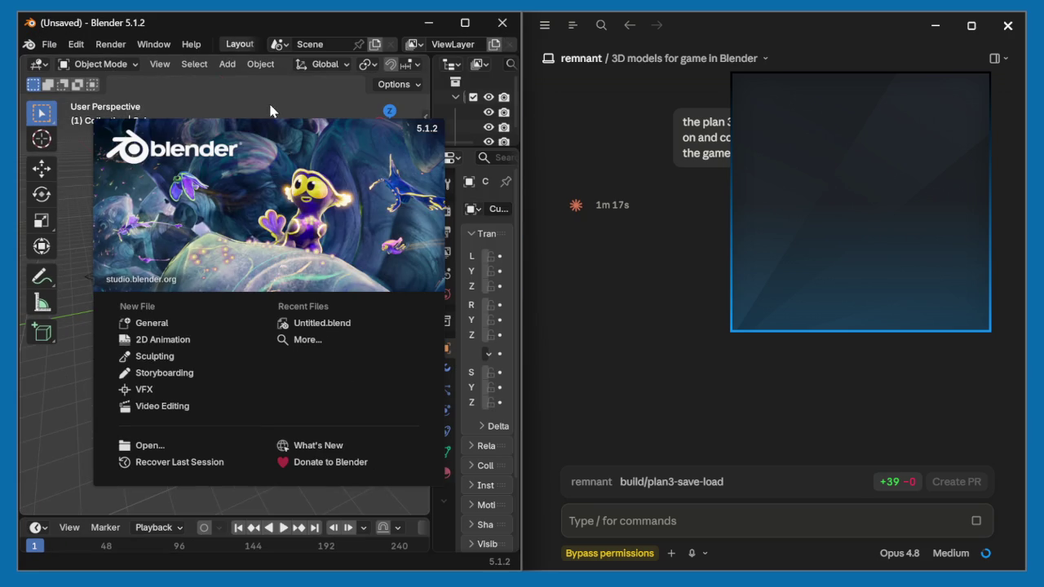
click(59, 428)
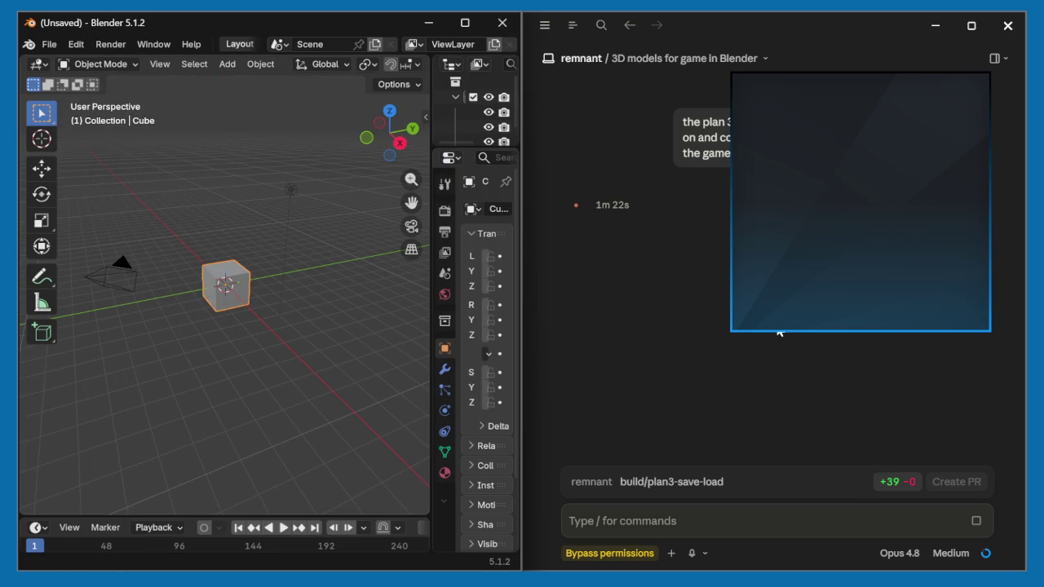
click(545, 25)
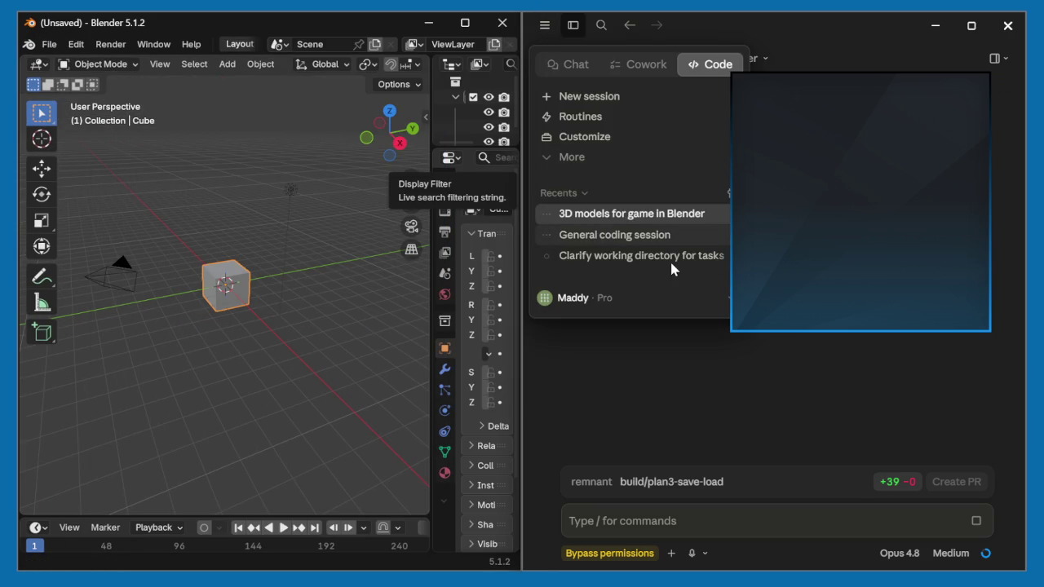
- Open a recent session as a second pane below and scroll through the lower chat
drag(636, 235, 774, 444)
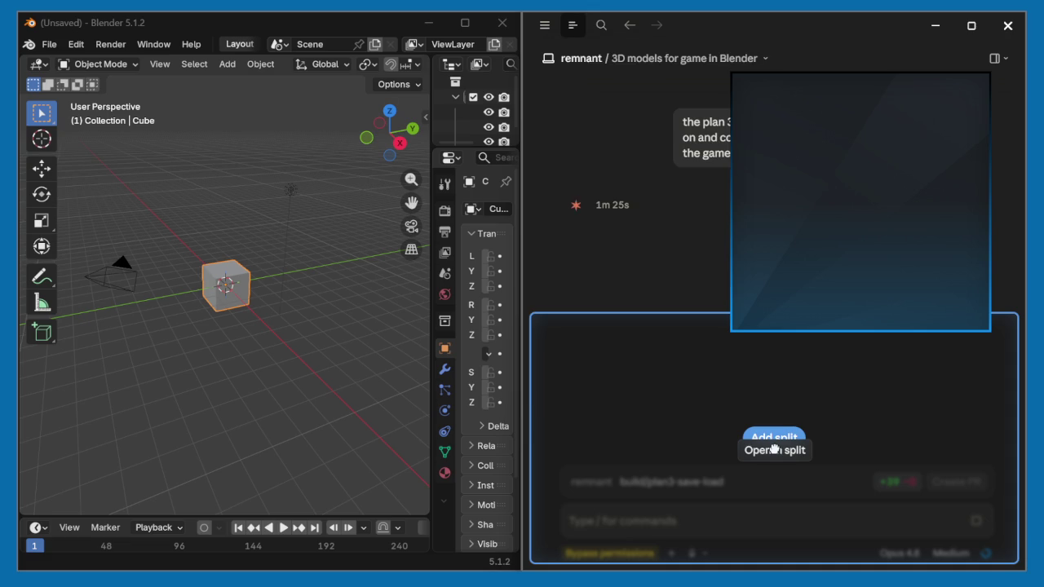
click(774, 445)
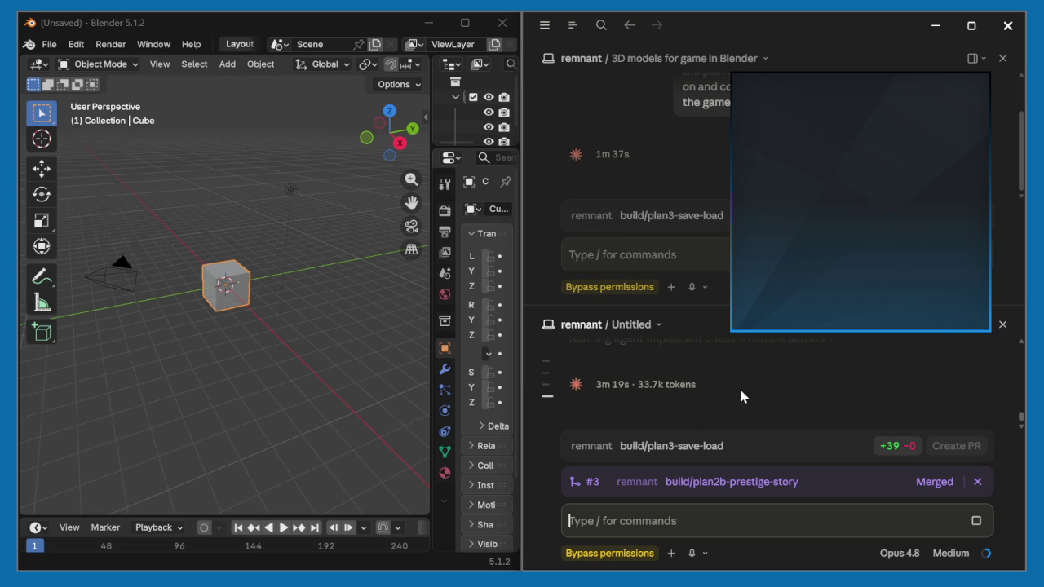
scroll(740, 396, up, 1)
scroll(741, 397, up, 1)
scroll(740, 396, down, 2)
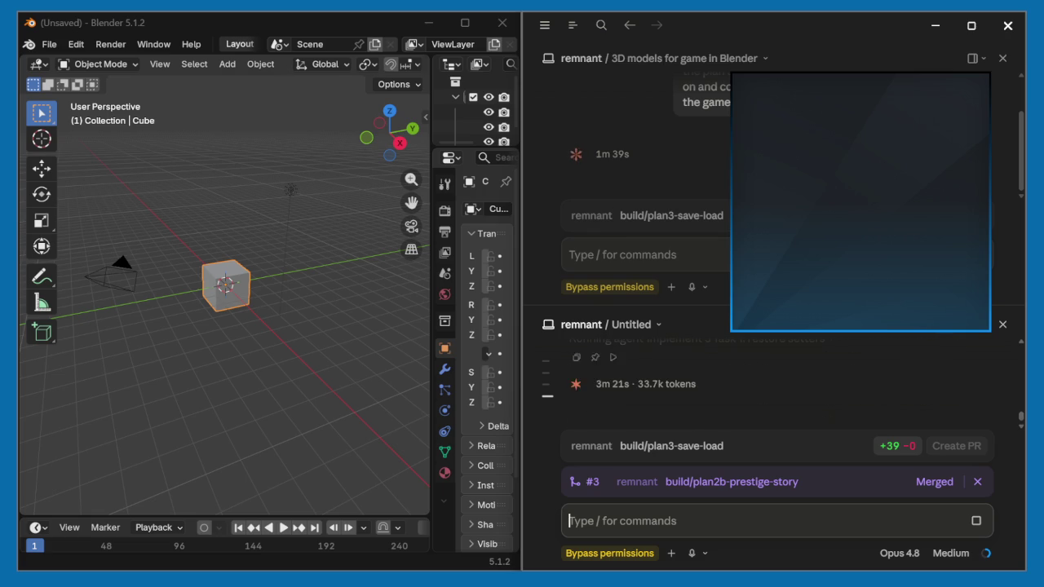
scroll(740, 396, up, 2)
scroll(741, 397, up, 1)
scroll(741, 393, down, 1)
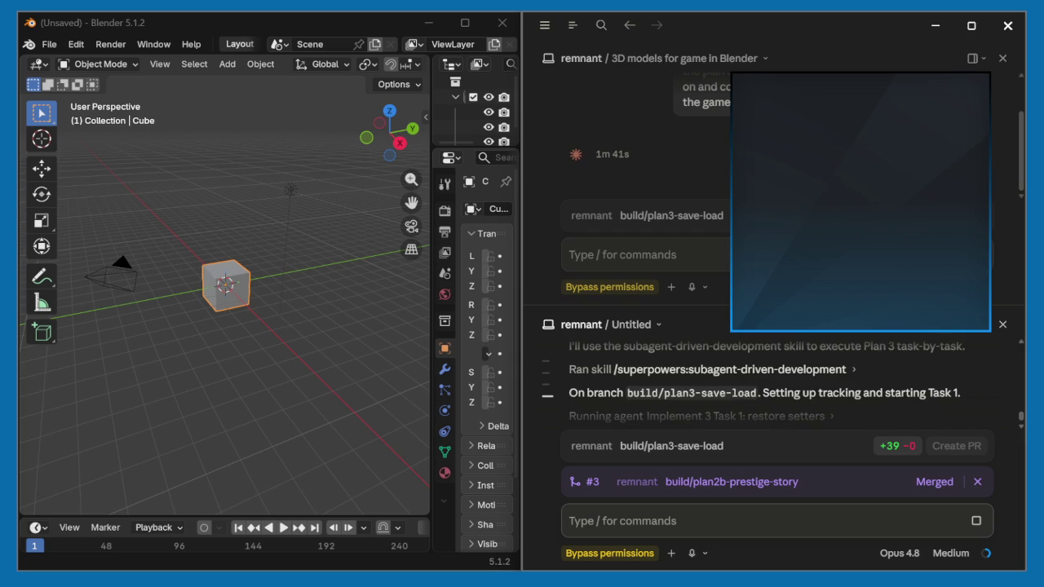
scroll(741, 390, down, 2)
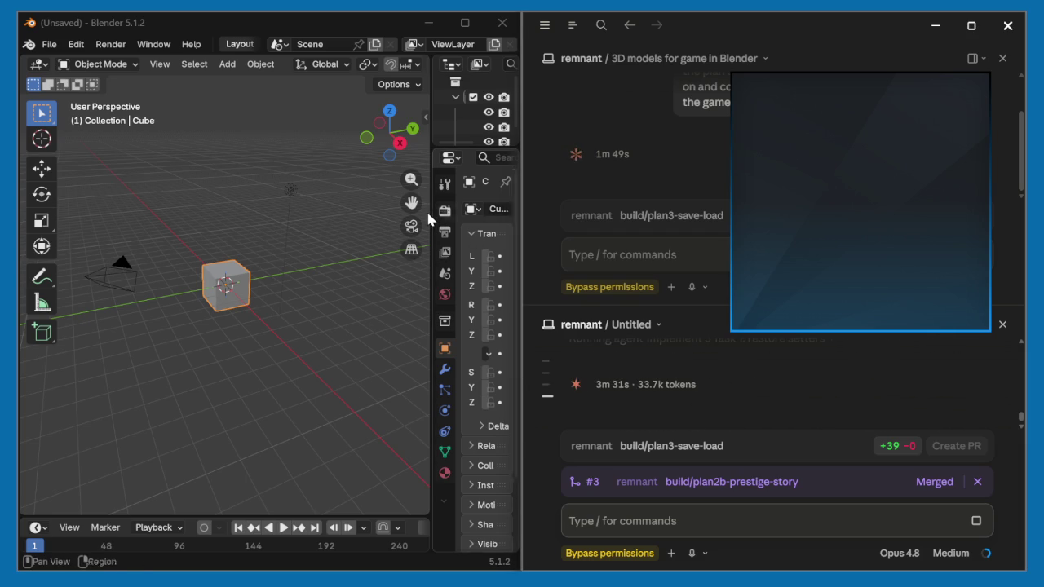
- Narrow Blender's side panel and widen the Claude window into the freed space
mouse_move(433, 351)
mouse_down()
mouse_move(477, 349)
mouse_move(522, 318)
mouse_move(408, 316)
mouse_up()
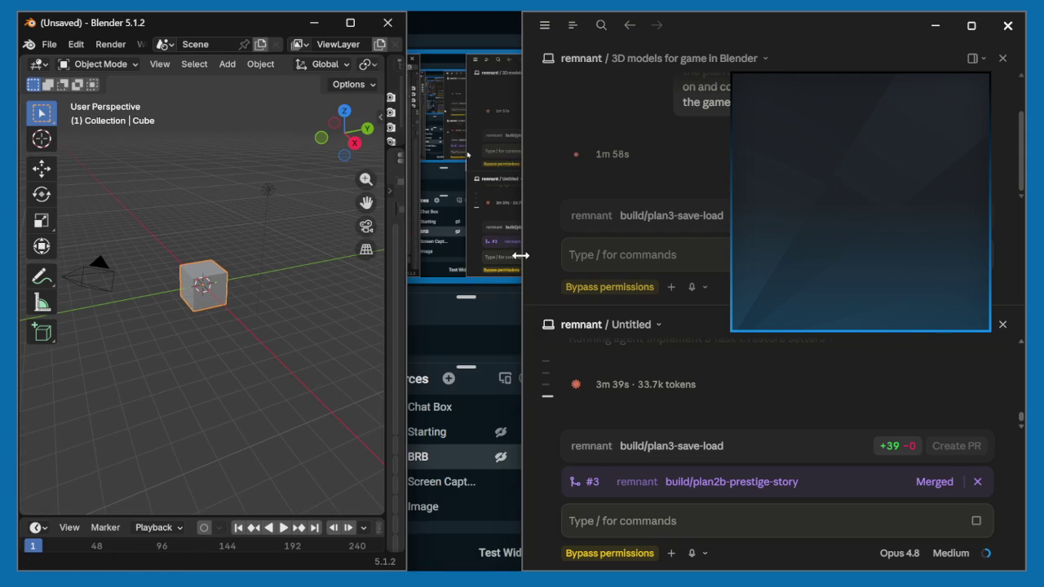
drag(520, 255, 402, 260)
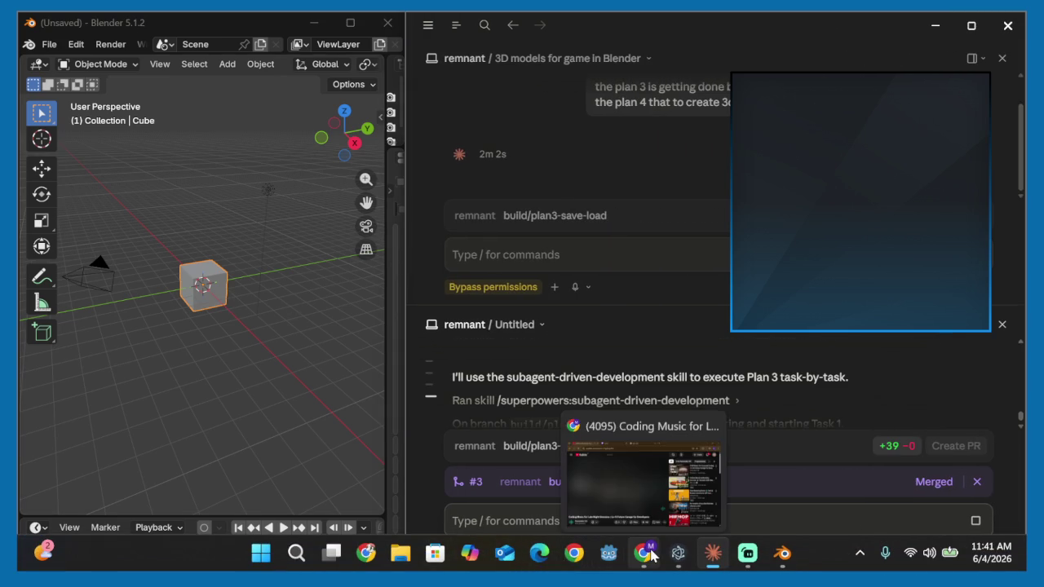
click(738, 556)
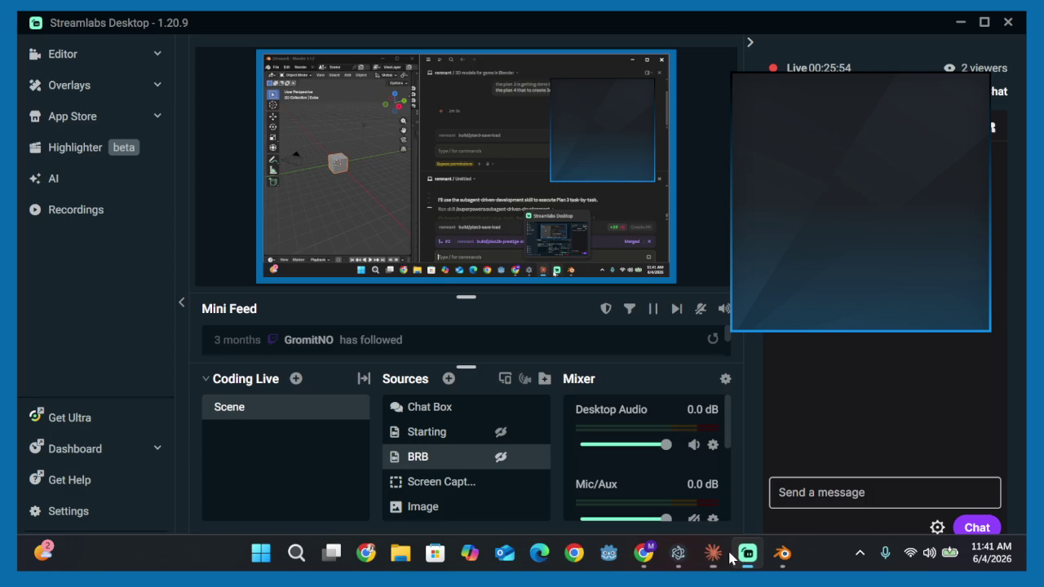
- Check the Streamlabs live output, then bring the Blender and Claude windows back
click(516, 457)
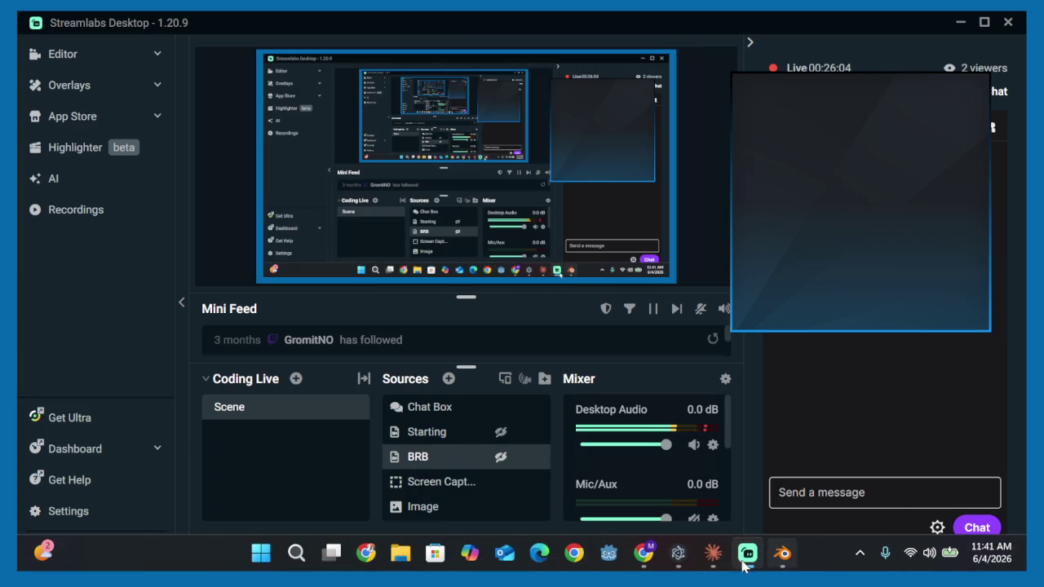
mouse_move(713, 553)
click(654, 496)
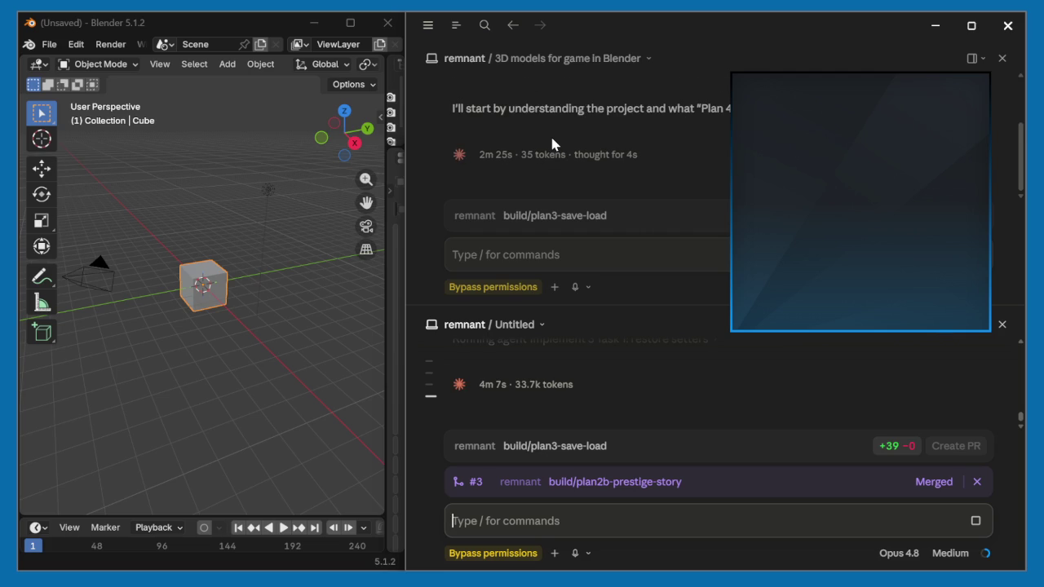
- Dismiss the merged PR #3 plan2b-prestige-story notice and close the Untitled session pane
scroll(607, 143, up, 2)
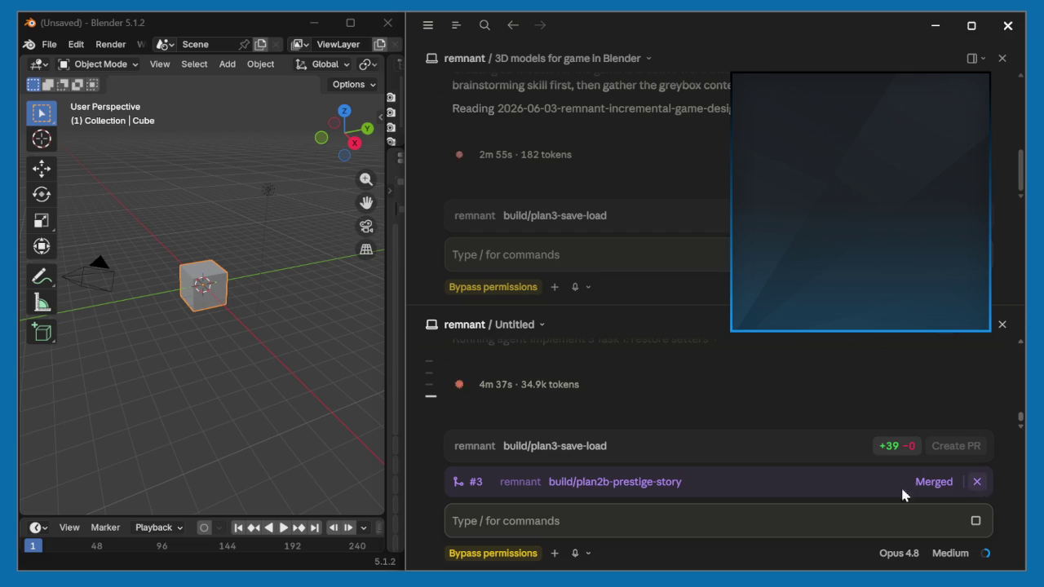
click(976, 481)
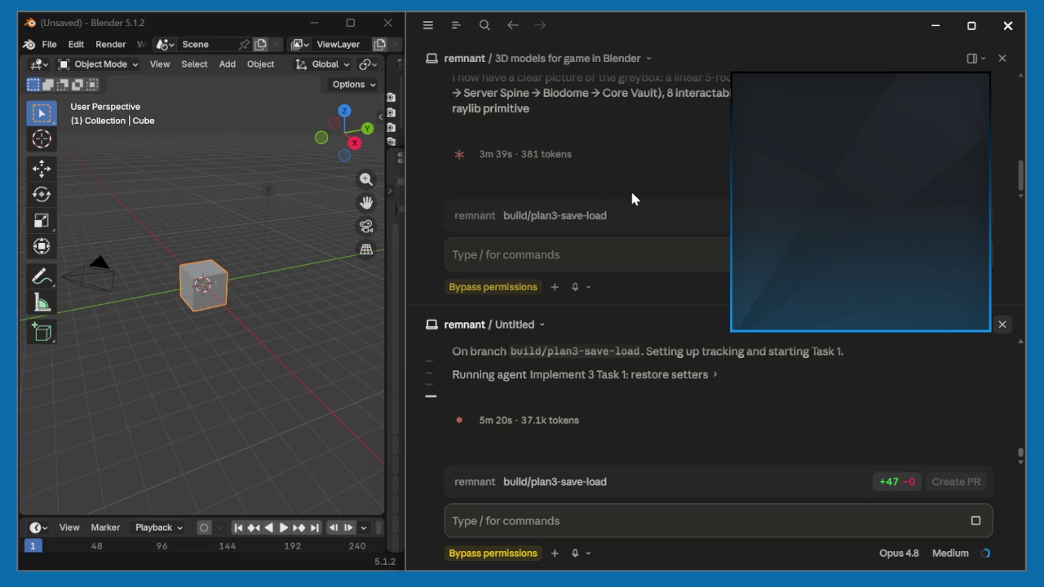
key(ctrl+w)
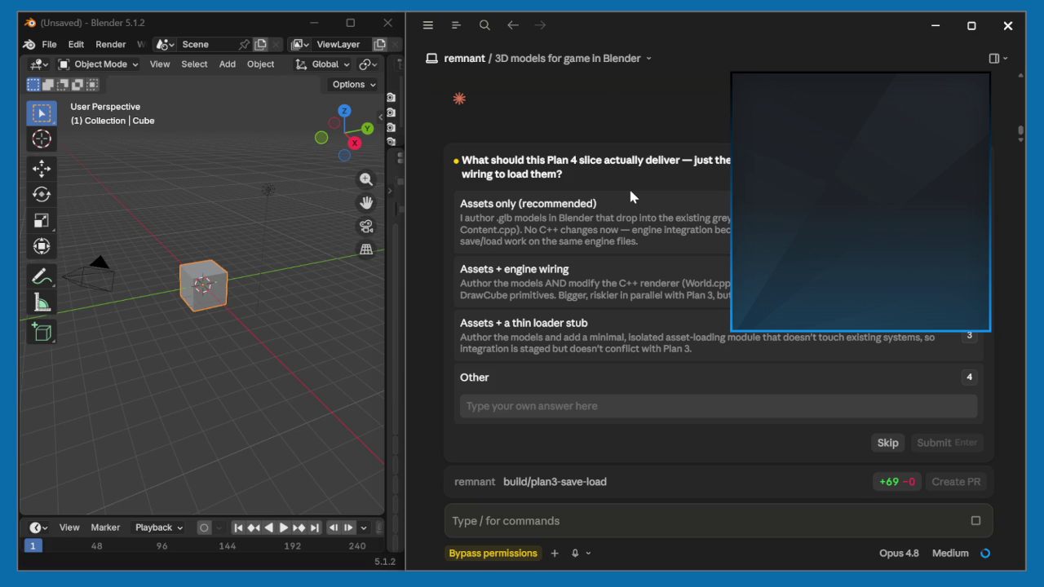
- Answer Plan 4's questions: assets only, vertical slice first, low-poly stylized emissive art direction
click(638, 229)
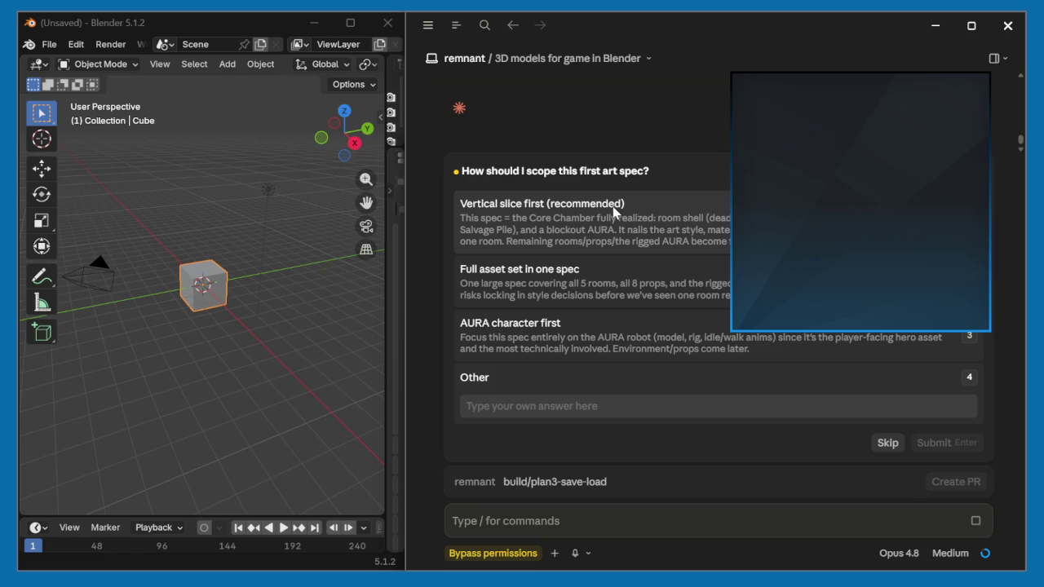
click(613, 212)
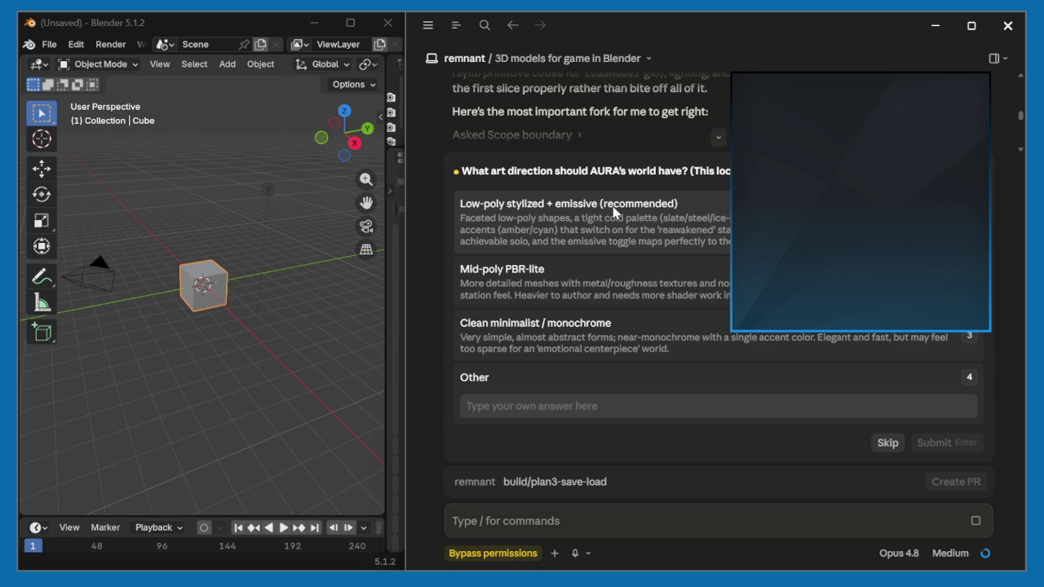
click(613, 206)
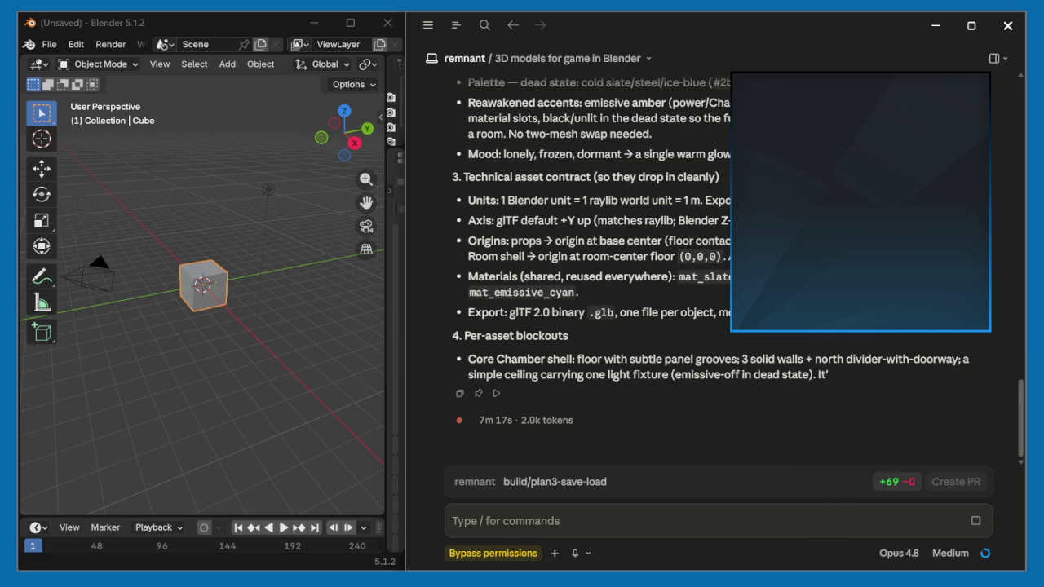
- Scroll up through the Plan 4 design reply to review the console positions and AURA's 1.5 m height
scroll(717, 269, up, 10)
scroll(717, 270, up, 3)
scroll(702, 233, up, 5)
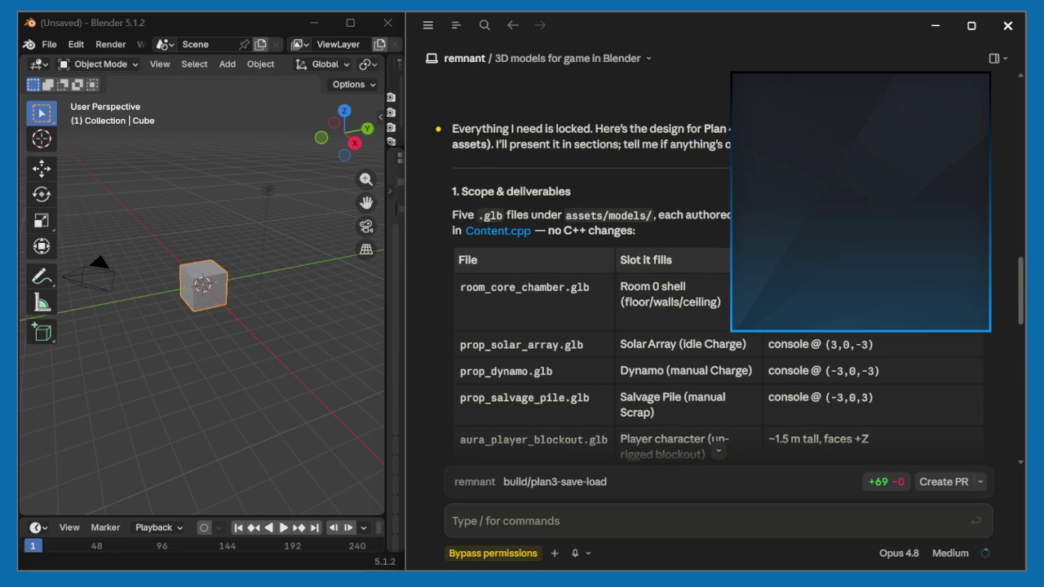
scroll(489, 192, down, 2)
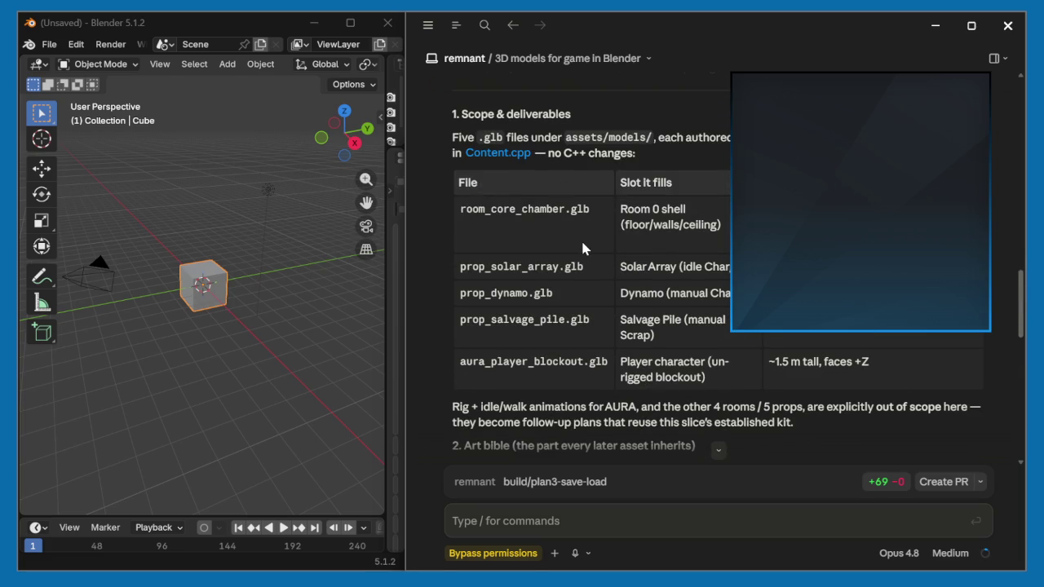
scroll(583, 237, down, 2)
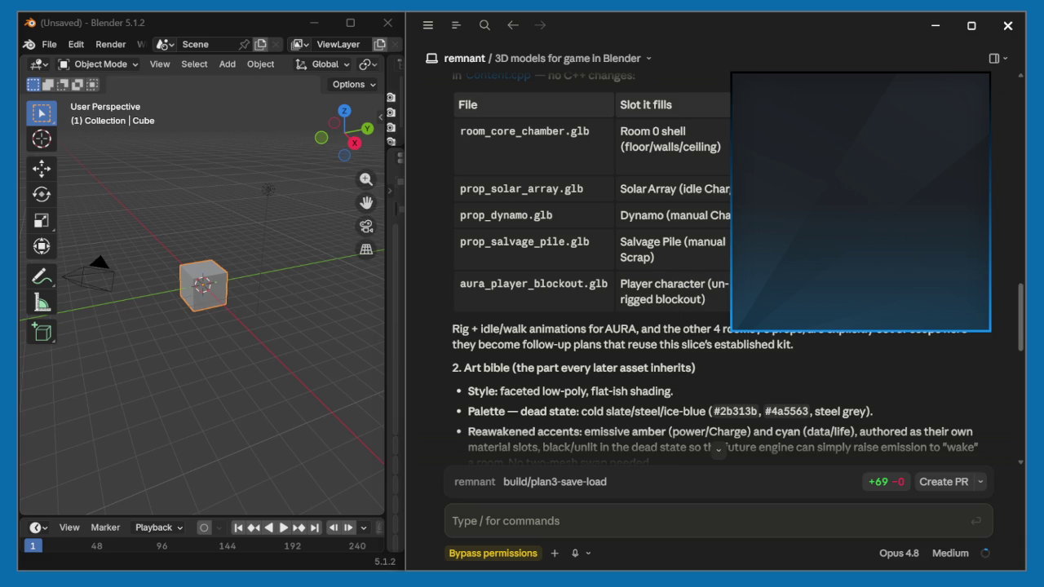
scroll(718, 270, down, 3)
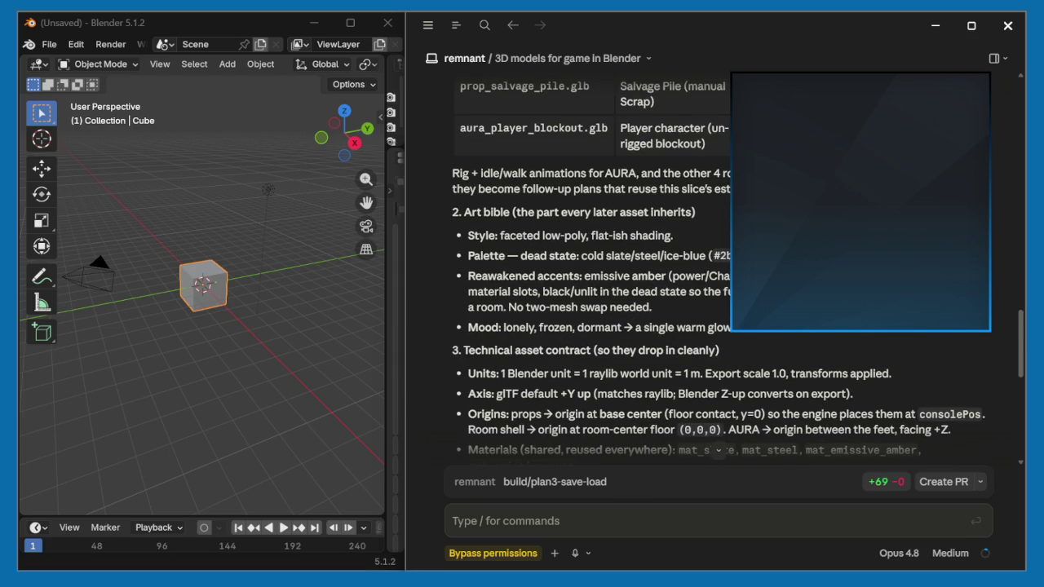
scroll(717, 269, down, 2)
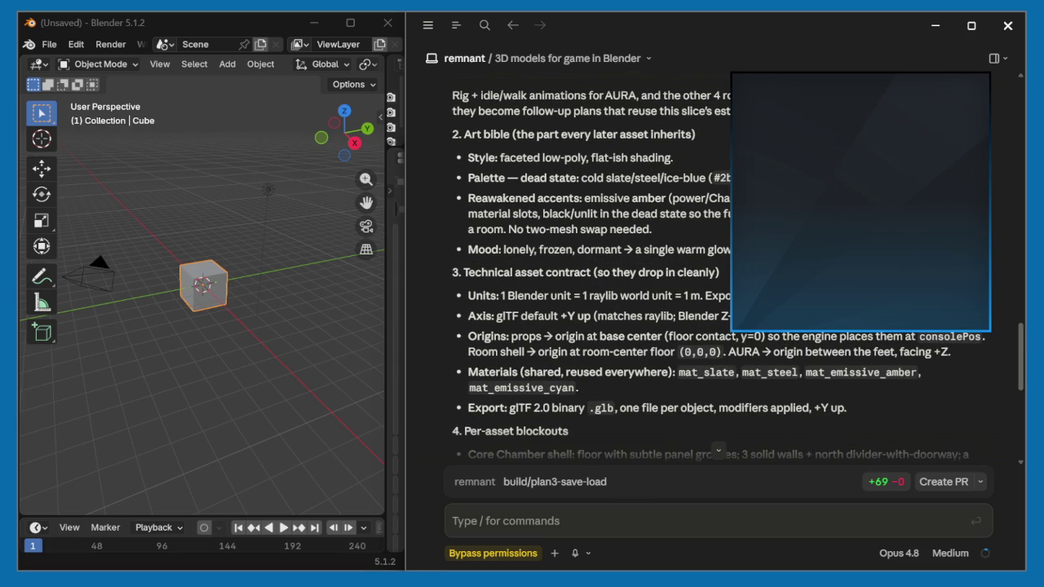
scroll(717, 269, down, 2)
scroll(718, 269, down, 2)
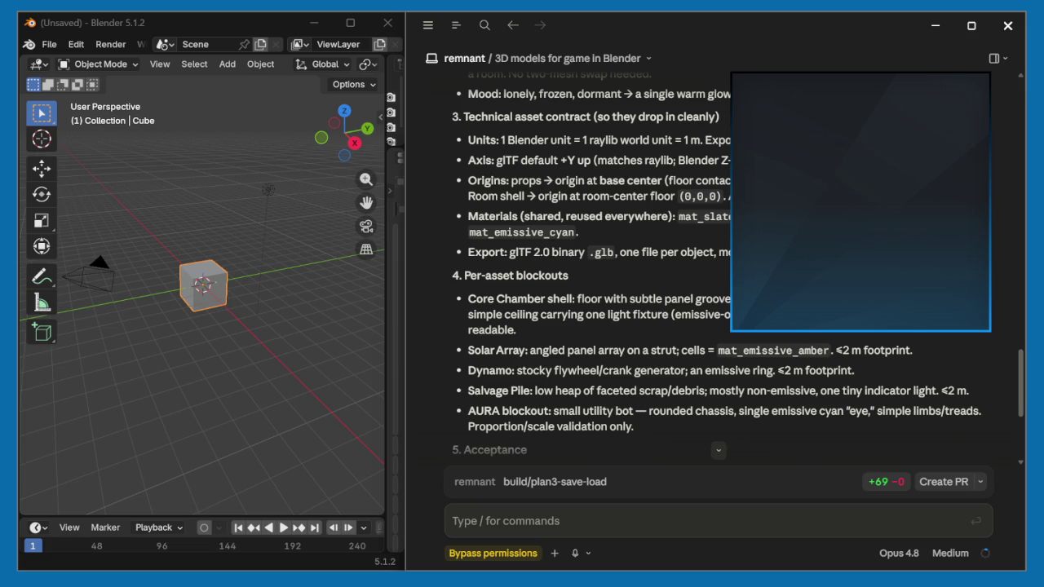
scroll(717, 269, down, 4)
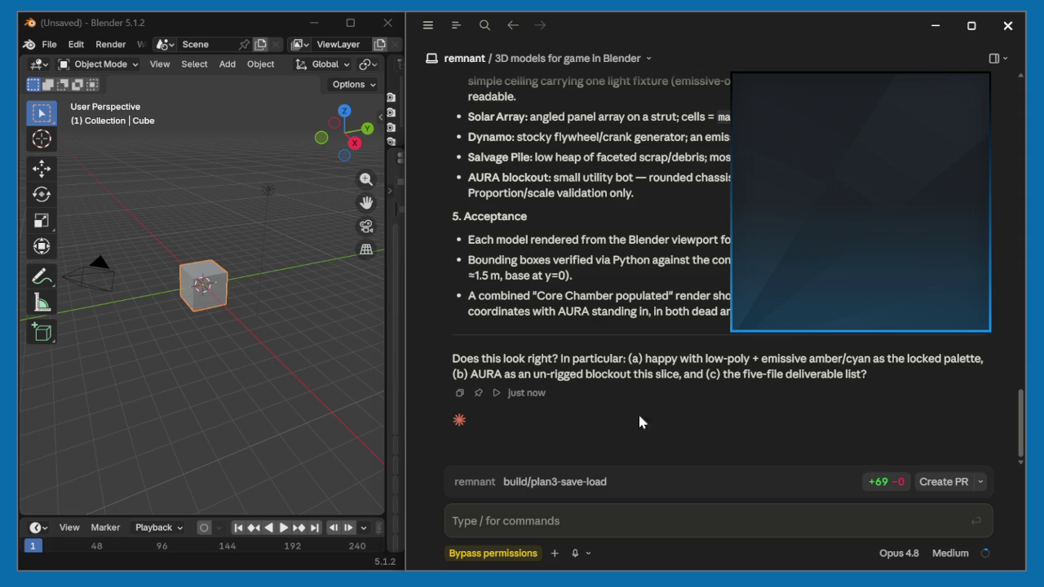
click(653, 520)
- Send the approval reply 'yes it looks good, continue.' for the low-poly asset design
text(yes it looks good, continue.)
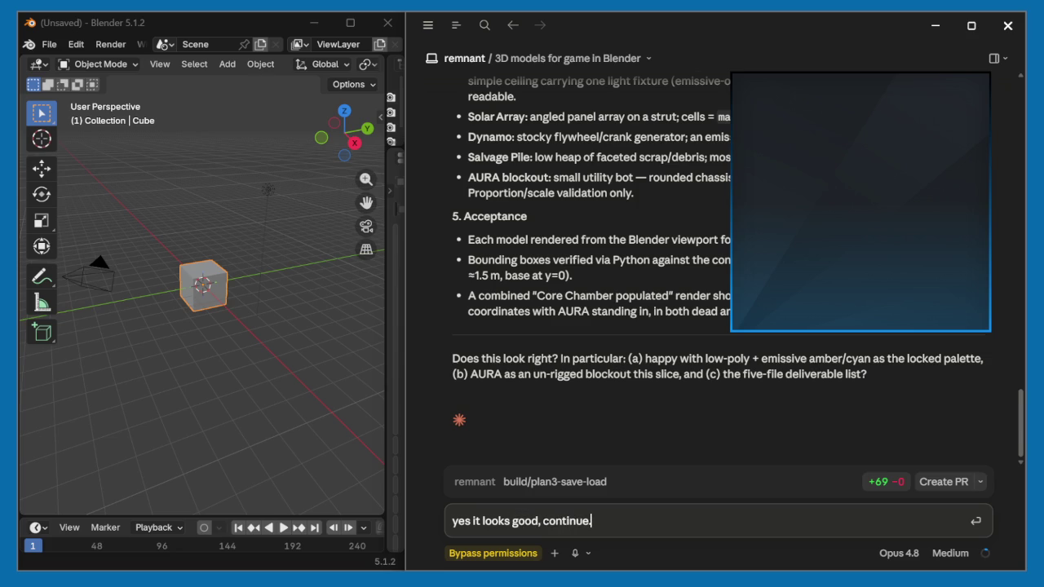
key(Return)
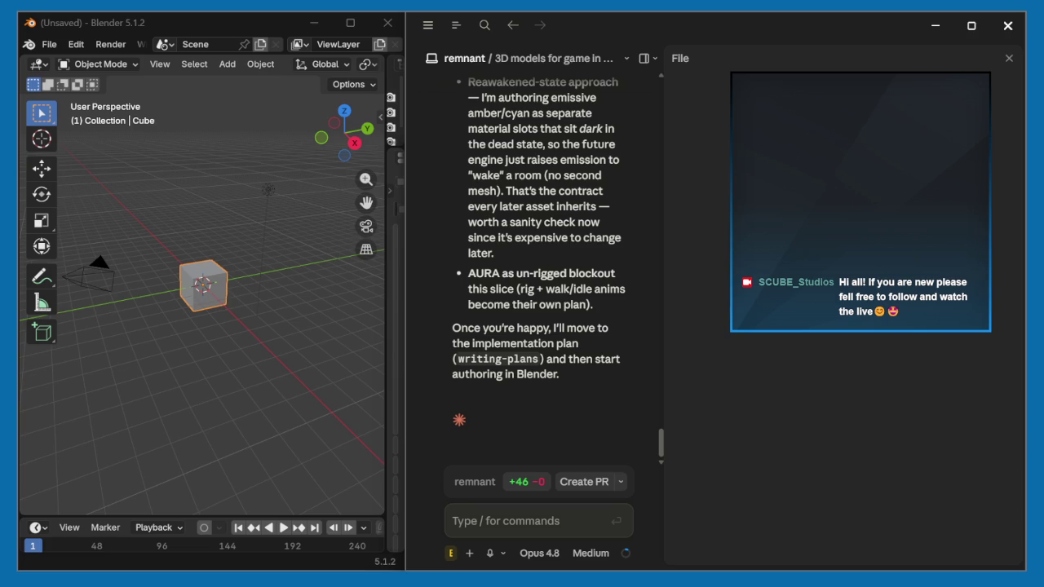
- Close the File side panel once the Plan 4a spec is committed and awaiting review
click(1008, 58)
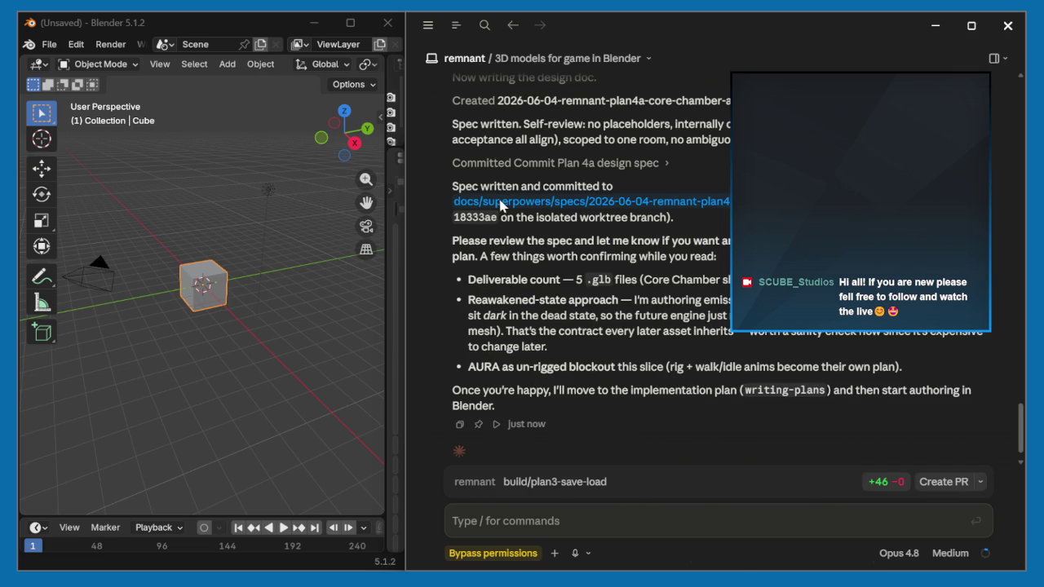
- Reply 'ok continue.' to approve the committed Plan 4a core chamber design spec
scroll(644, 193, up, 2)
scroll(645, 194, down, 3)
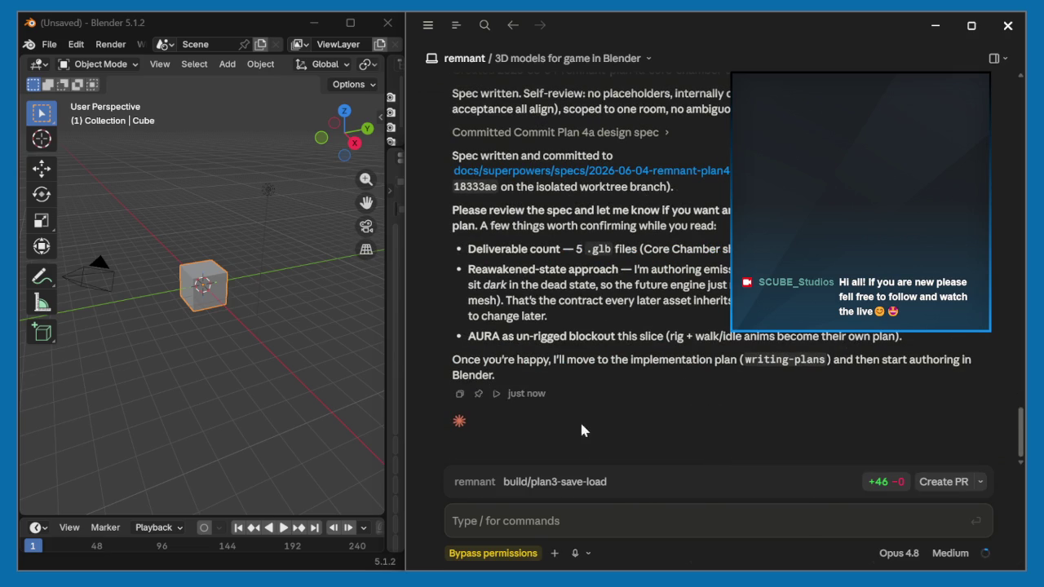
click(582, 521)
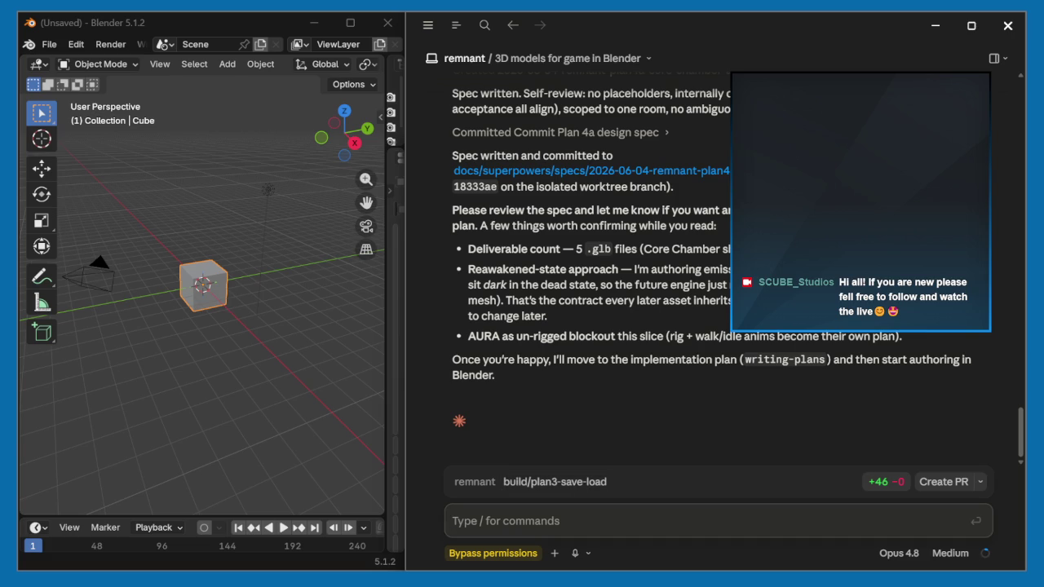
text(ok)
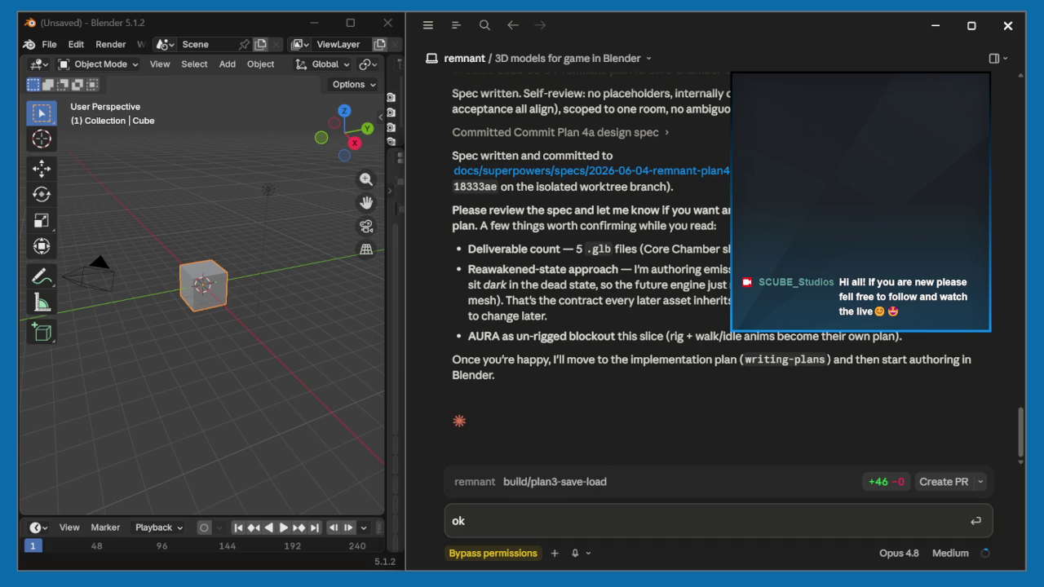
text( continue.)
key(Return)
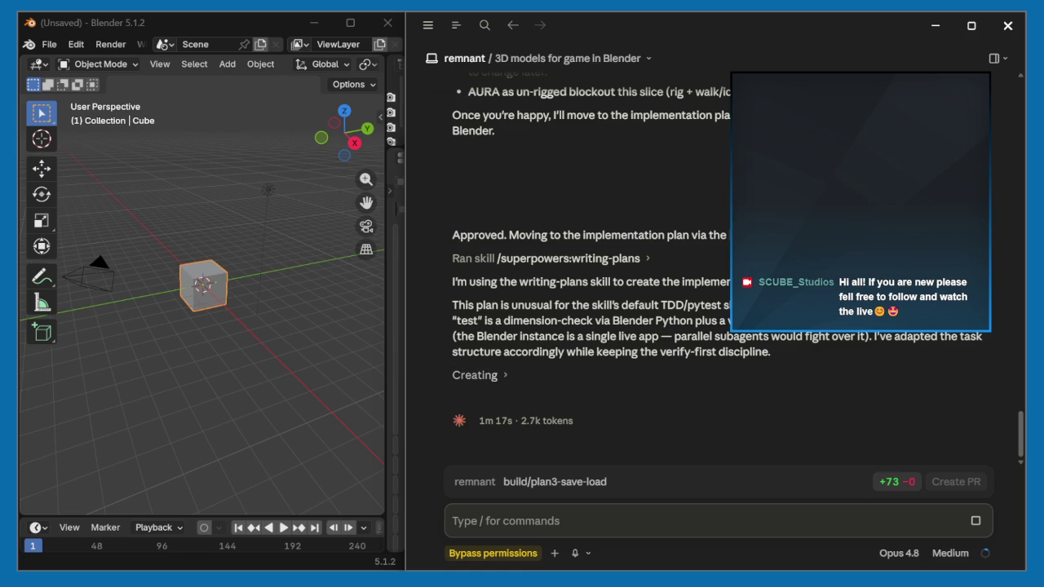
key(XF86AudioRaiseVolume)
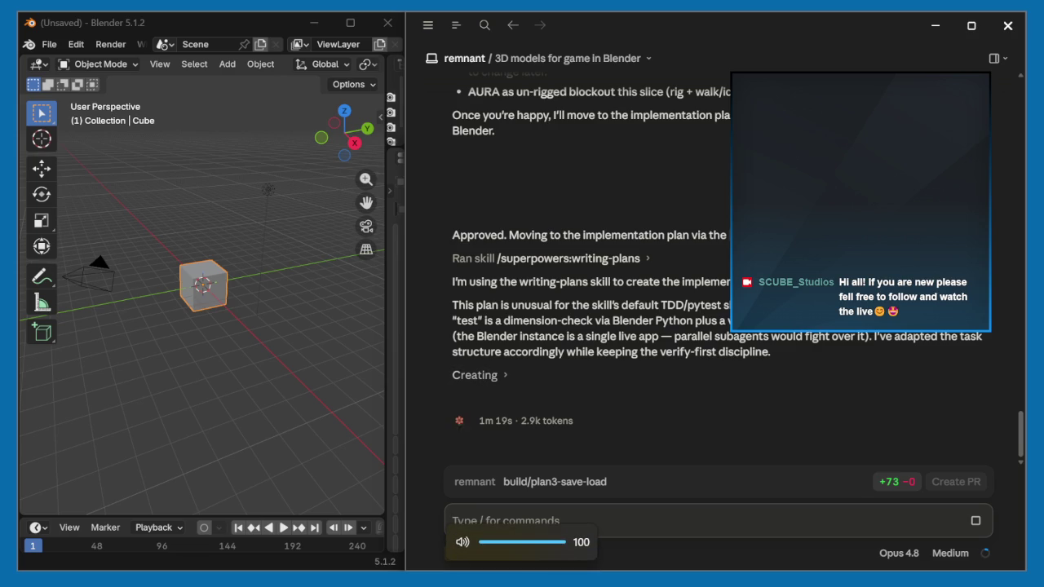
key(XF86AudioLowerVolume)
key(XF86AudioLowerVolume)
key(XF86AudioLowerVolume)
key(XF86AudioLowerVolume)
- Switch to the General coding session to check Plan 3's Task 2 commit and Task 3 SaveSystem progress
click(427, 26)
mouse_move(497, 235)
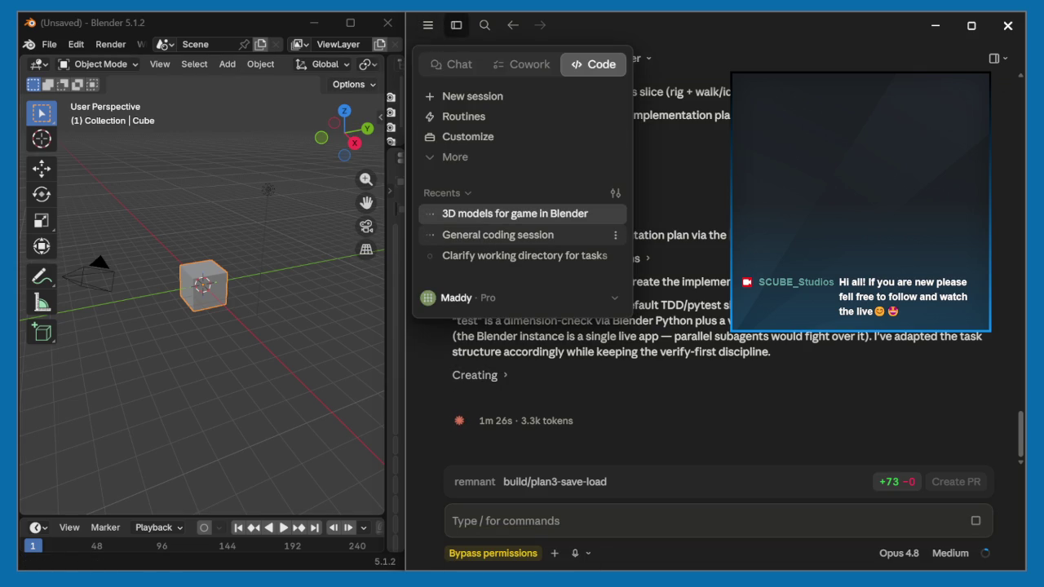
click(497, 235)
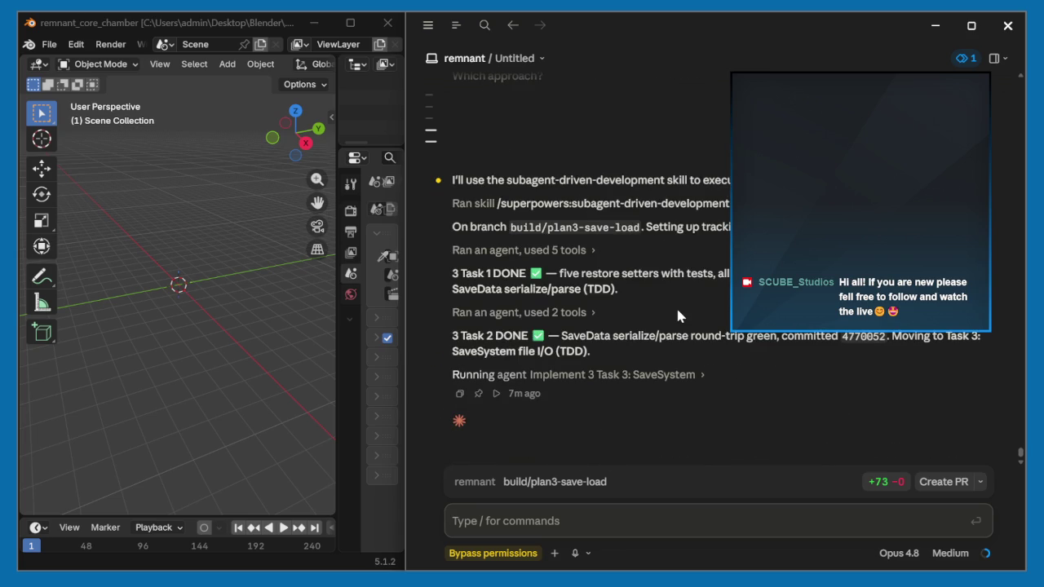
click(426, 27)
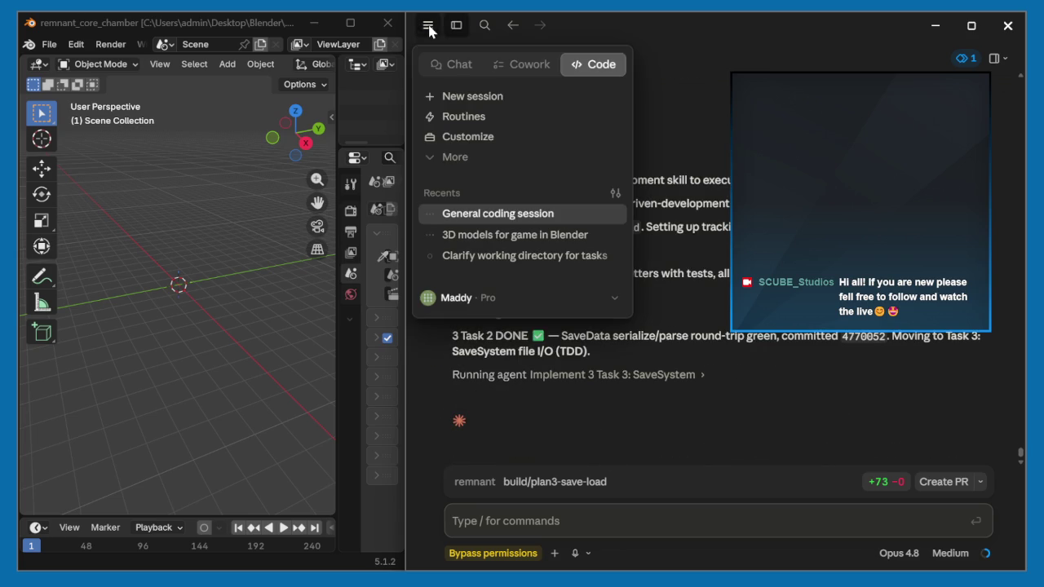
mouse_move(513, 234)
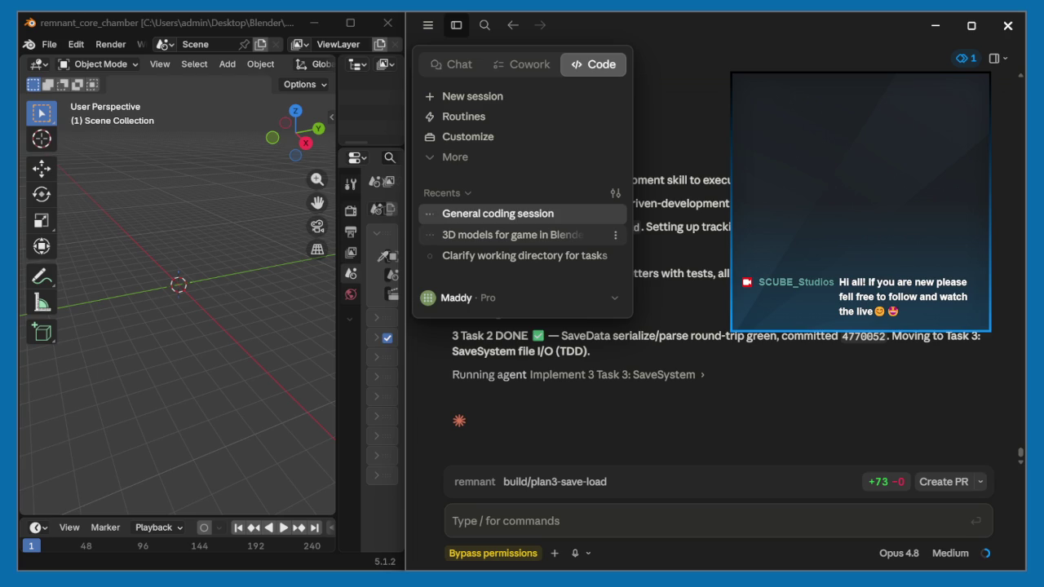
- Switch to the '3D models for game in Blender' session from the Recents list
click(512, 235)
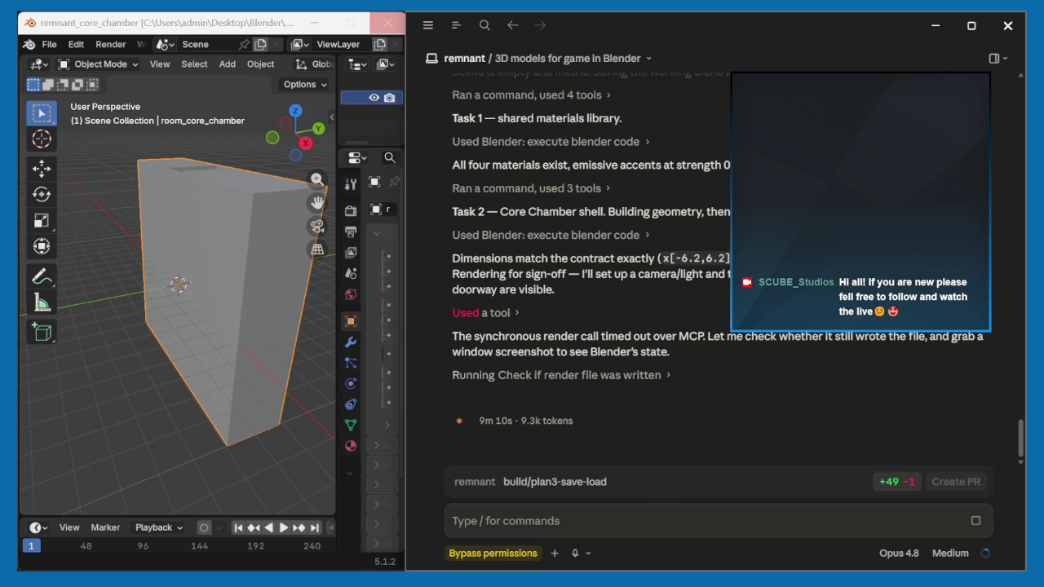
click(453, 520)
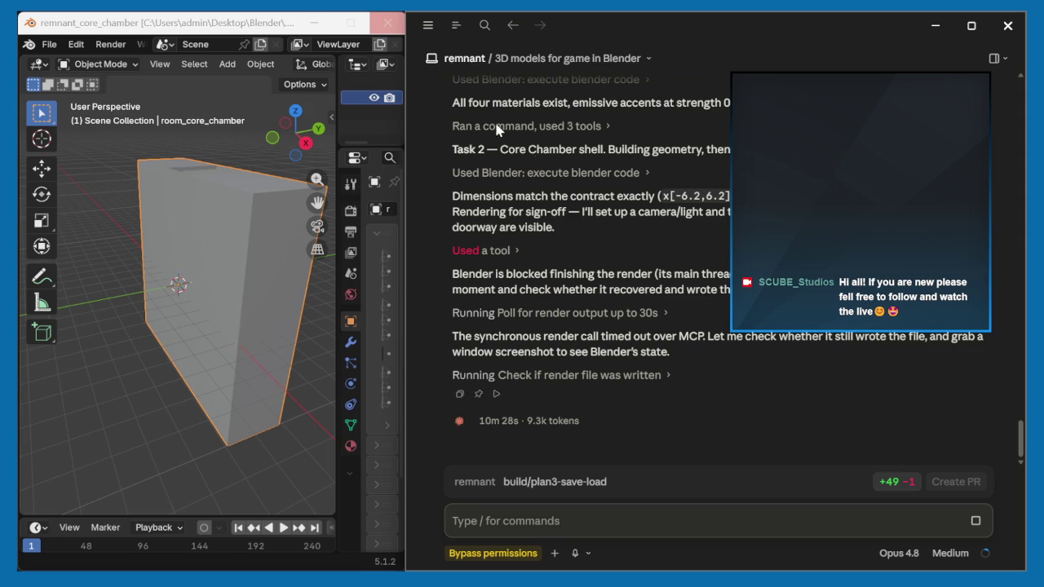
- Open the navigation menu showing the Recents session list
click(427, 25)
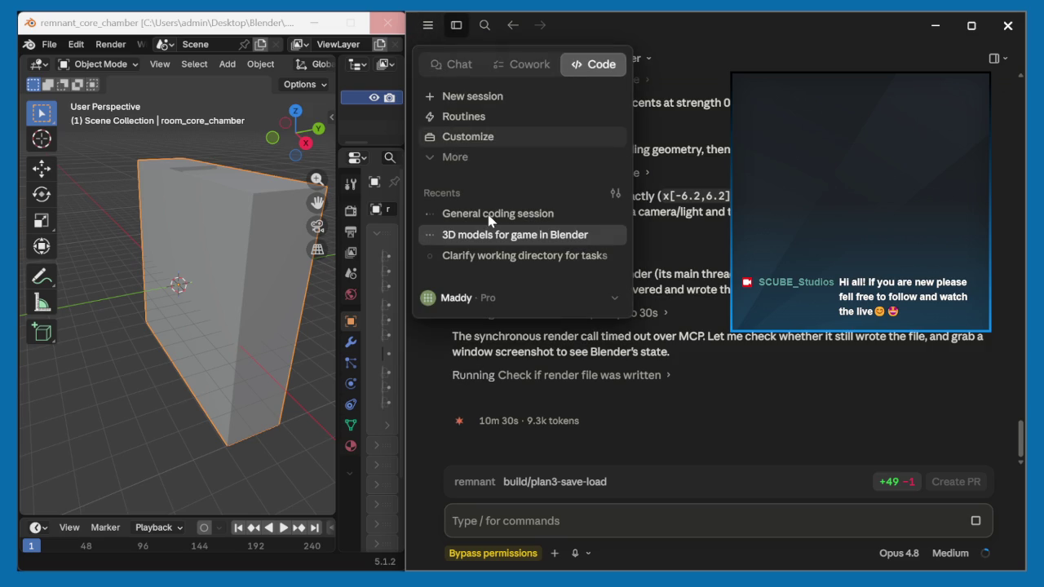
mouse_move(497, 214)
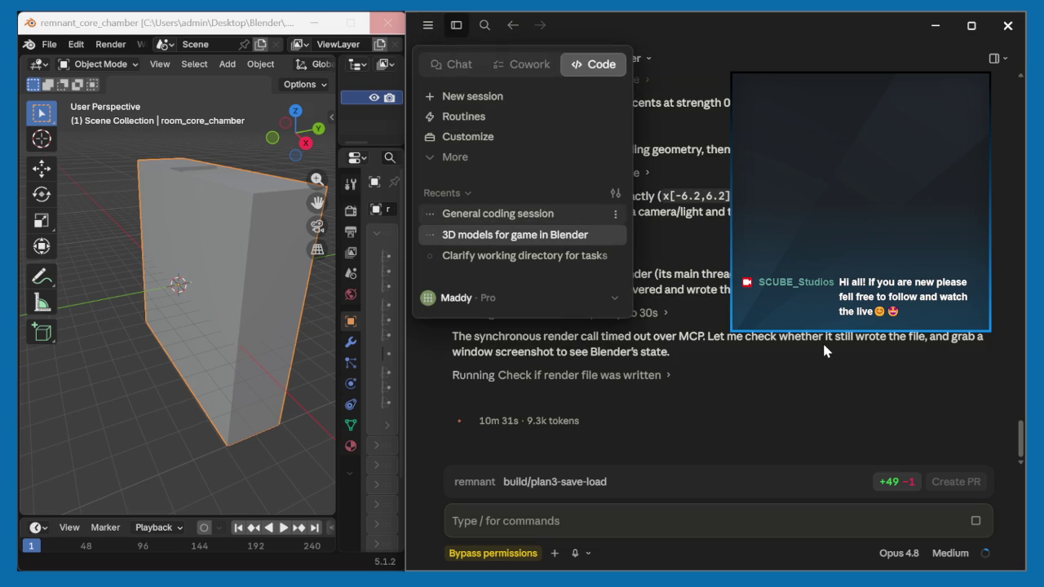
- Switch to the General coding session, then bring Streamlabs Desktop to the front
key(Return)
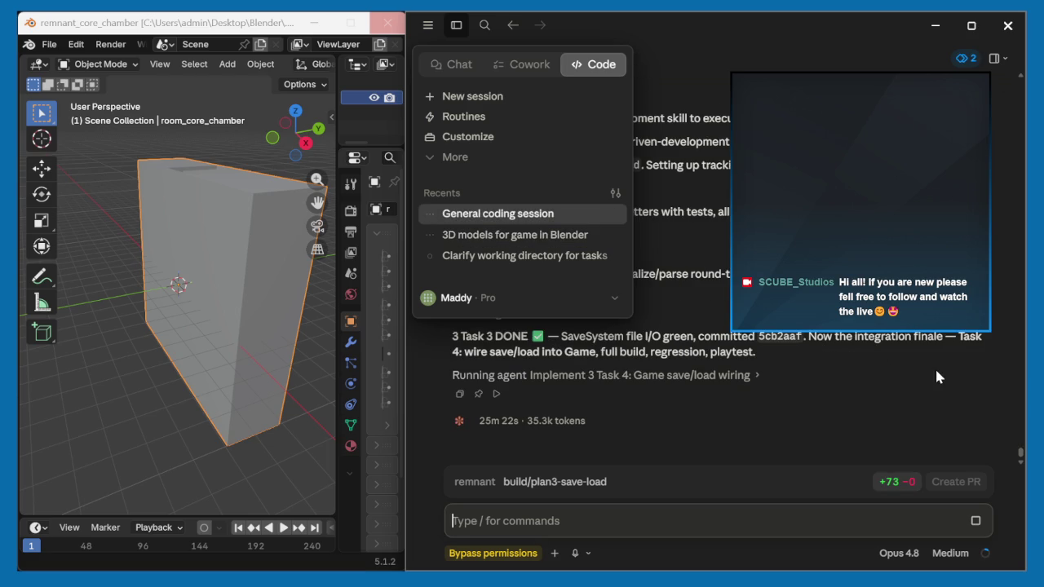
key(Escape)
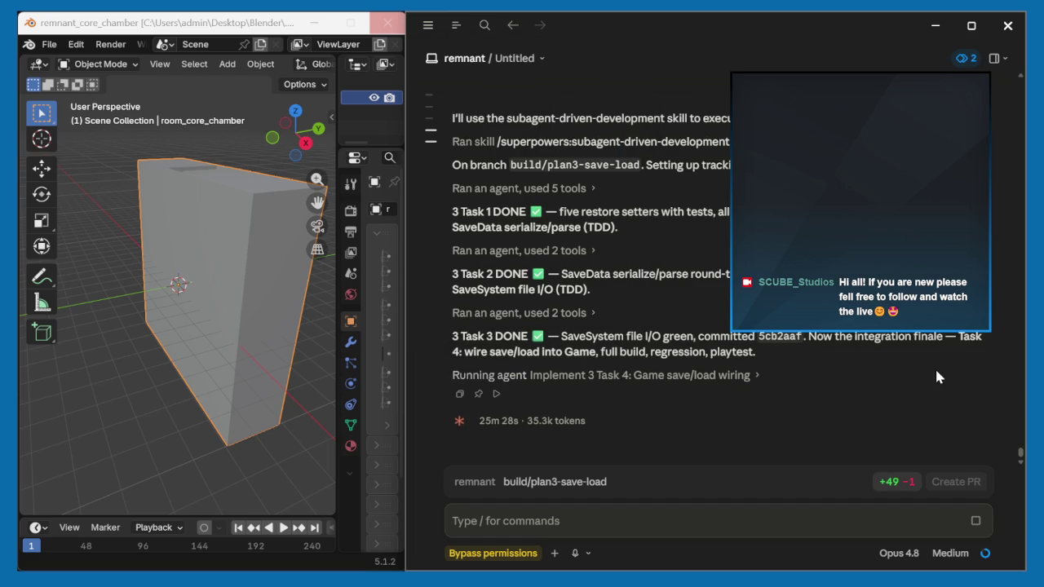
click(745, 556)
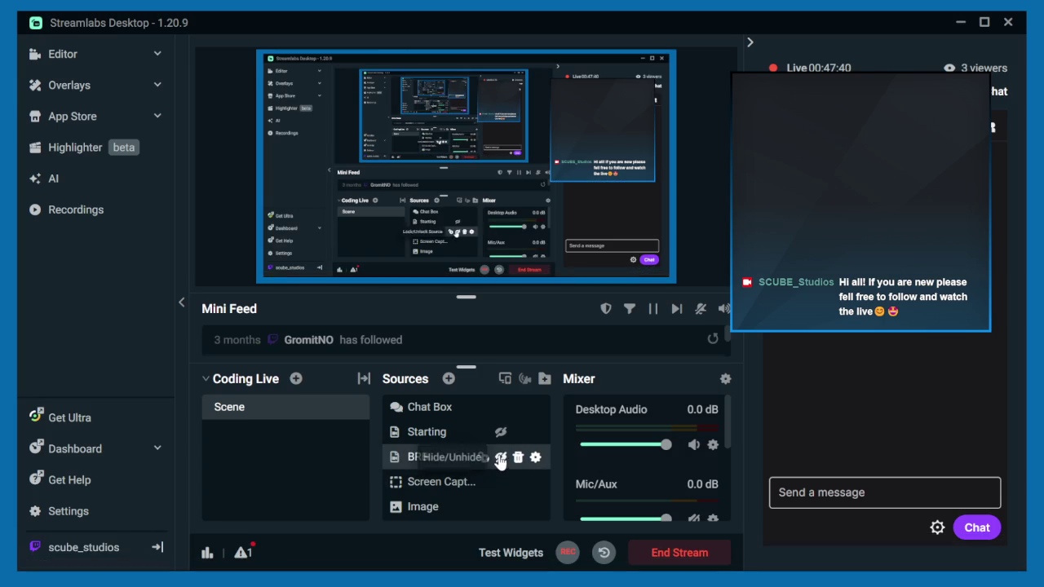
- Toggle the BRB source's visibility on stream, then restore the Claude and Blender windows
click(498, 457)
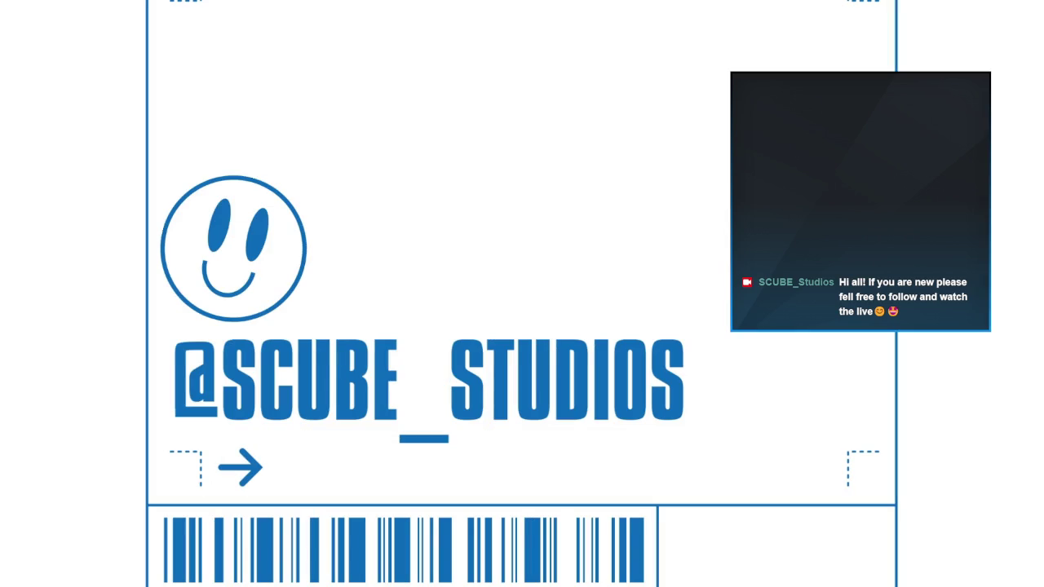
mouse_move(713, 554)
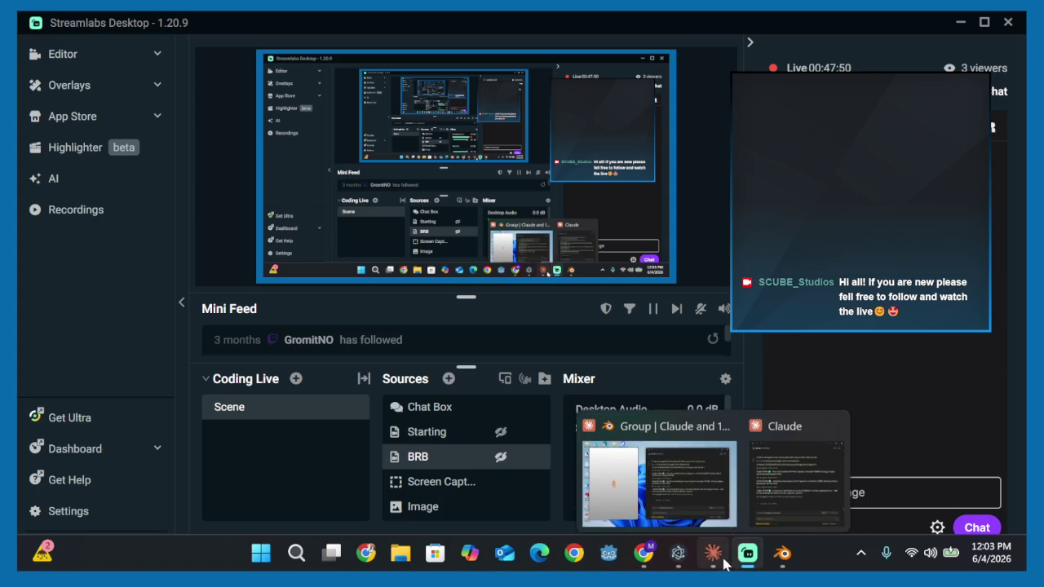
click(693, 476)
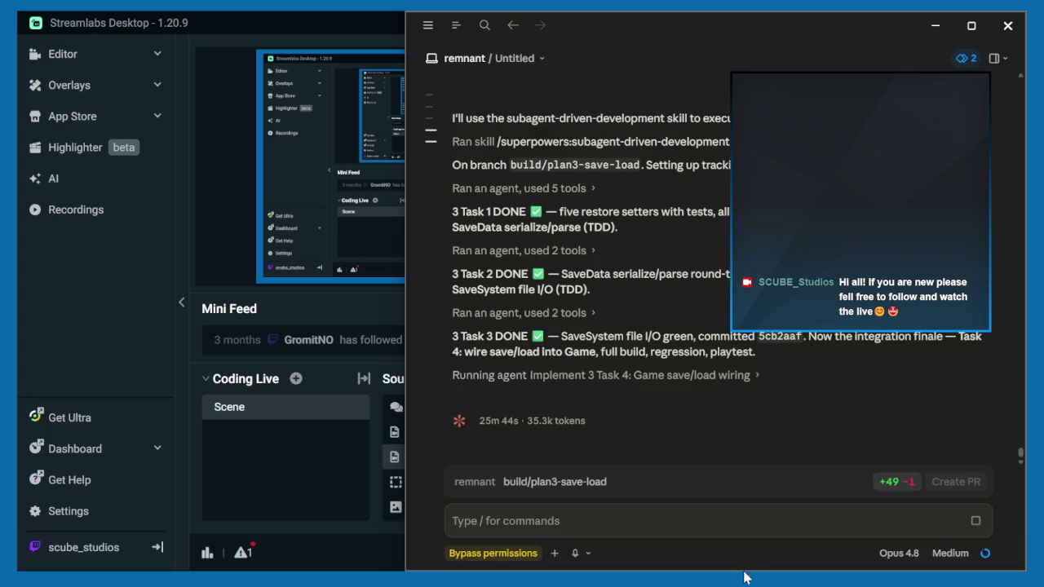
click(777, 568)
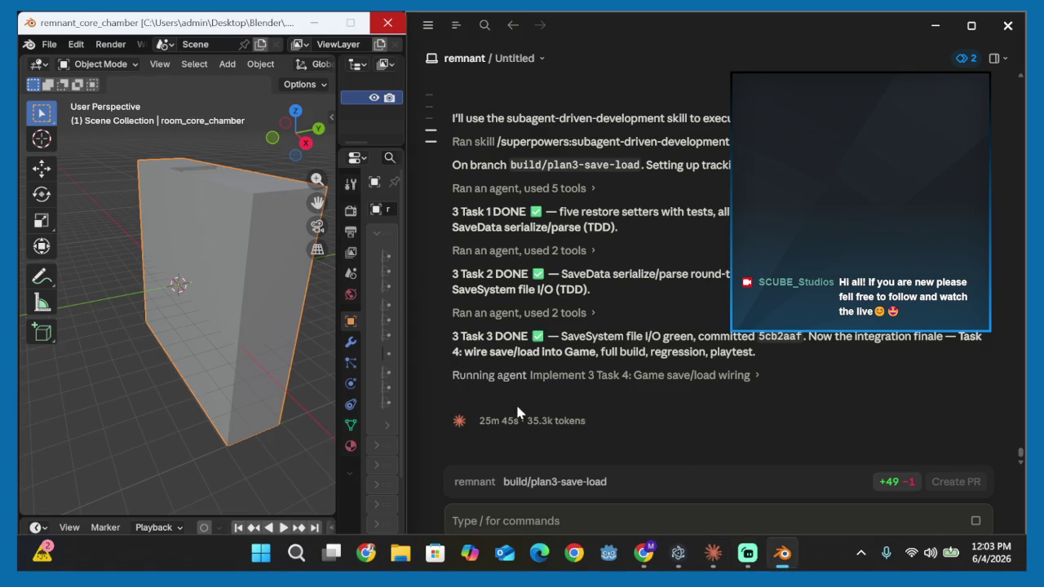
click(506, 520)
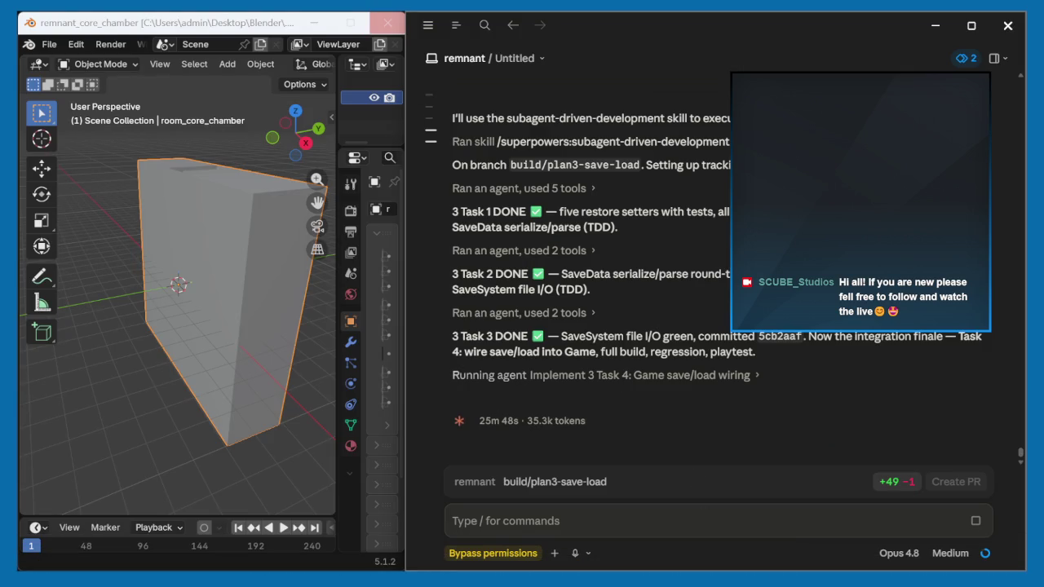